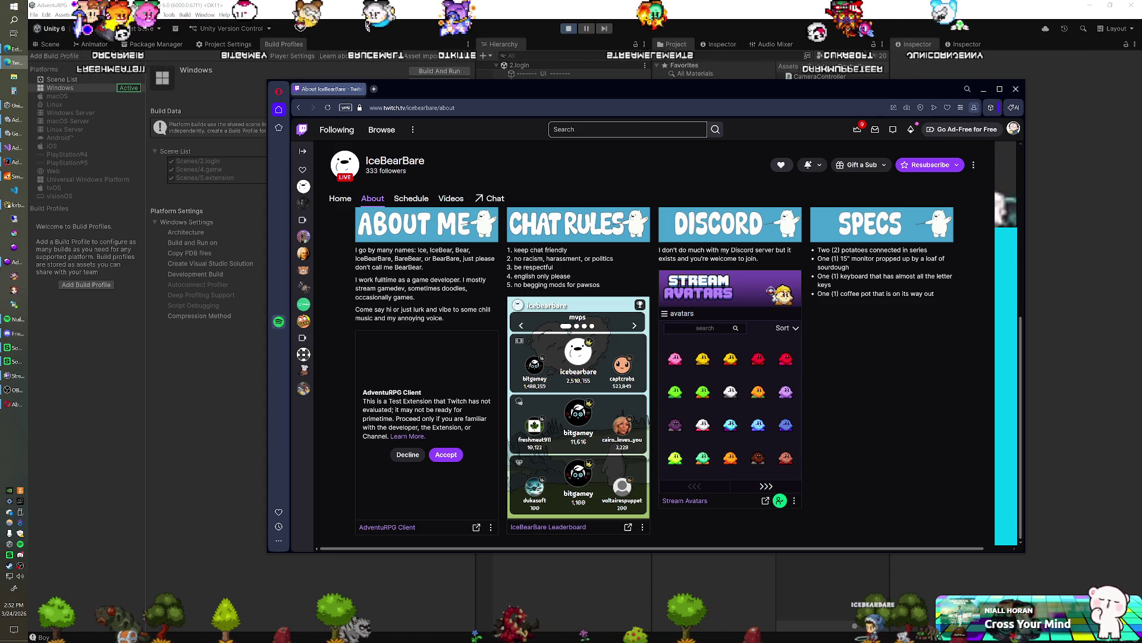
Switch from the Twitch channel page back to the Unity editor with alt+Tab.
key("alt+Tab")
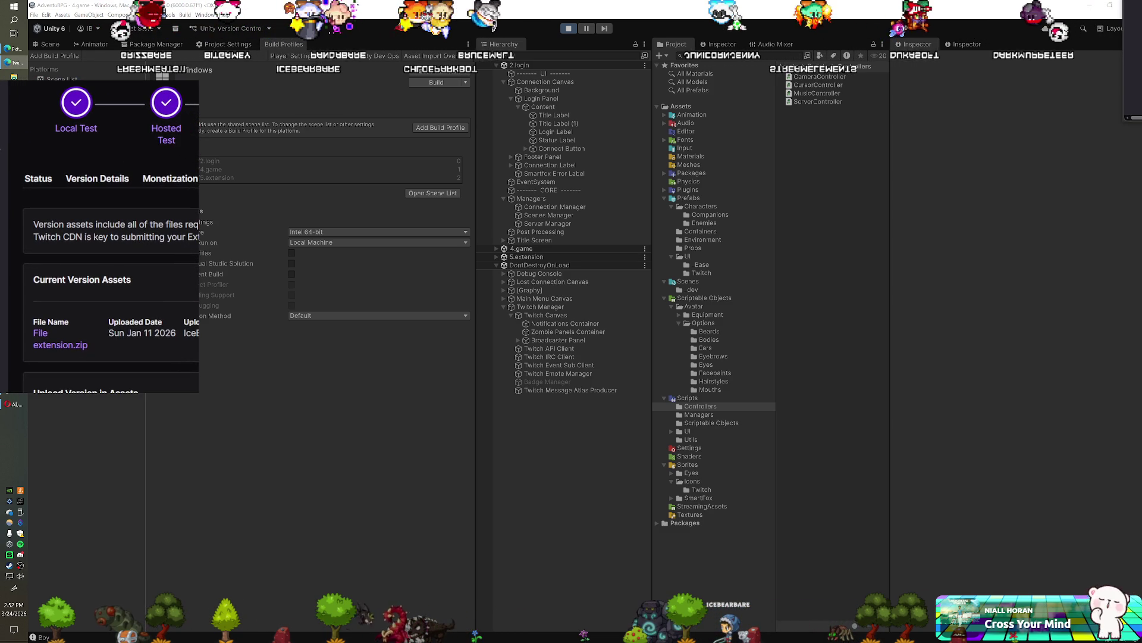
Scroll the version details to the current extension.zip asset and the upload section.
scroll(141, 253, "down", 1)
scroll(140, 256, "down", 1)
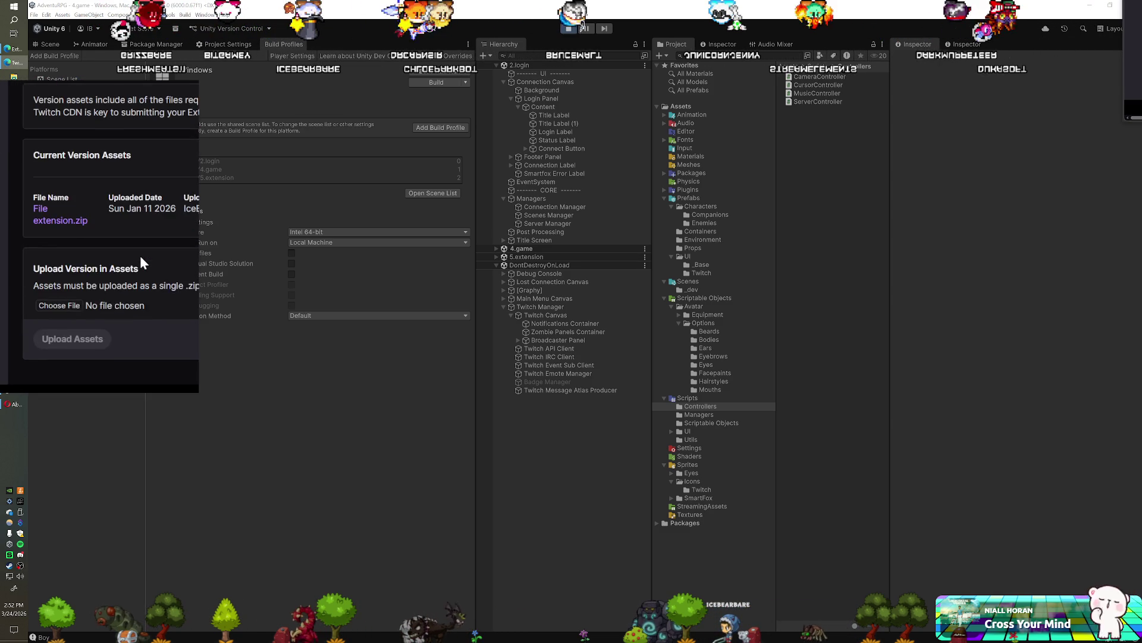
scroll(140, 255, "up", 1)
scroll(147, 219, "up", 1)
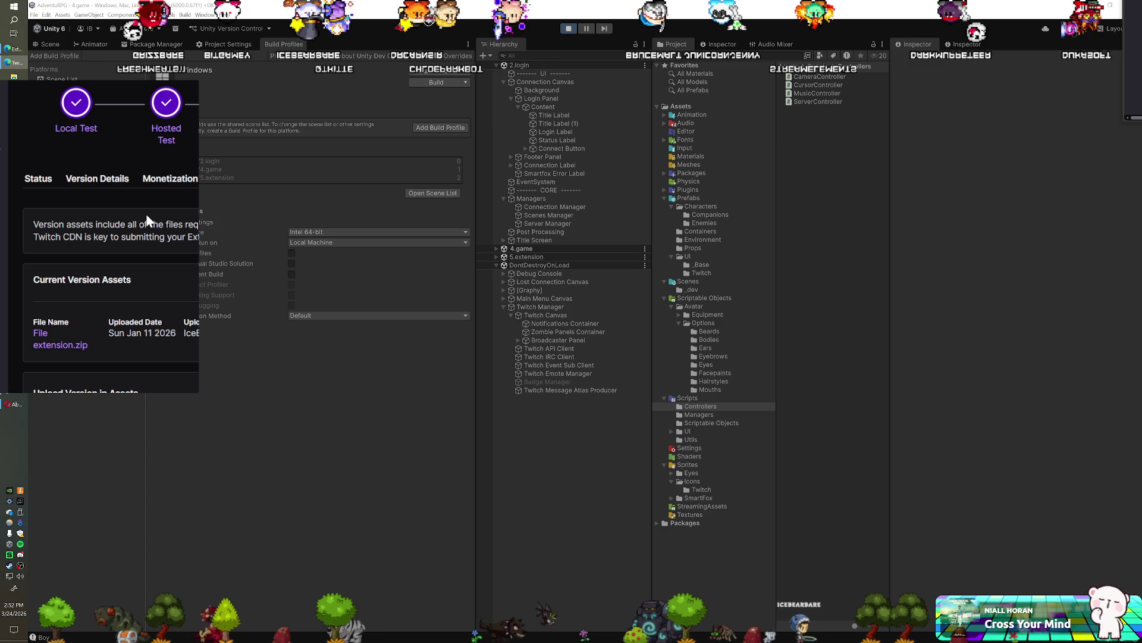
scroll(147, 219, "down", 1)
scroll(187, 221, "down", 1)
scroll(187, 222, "up", 1)
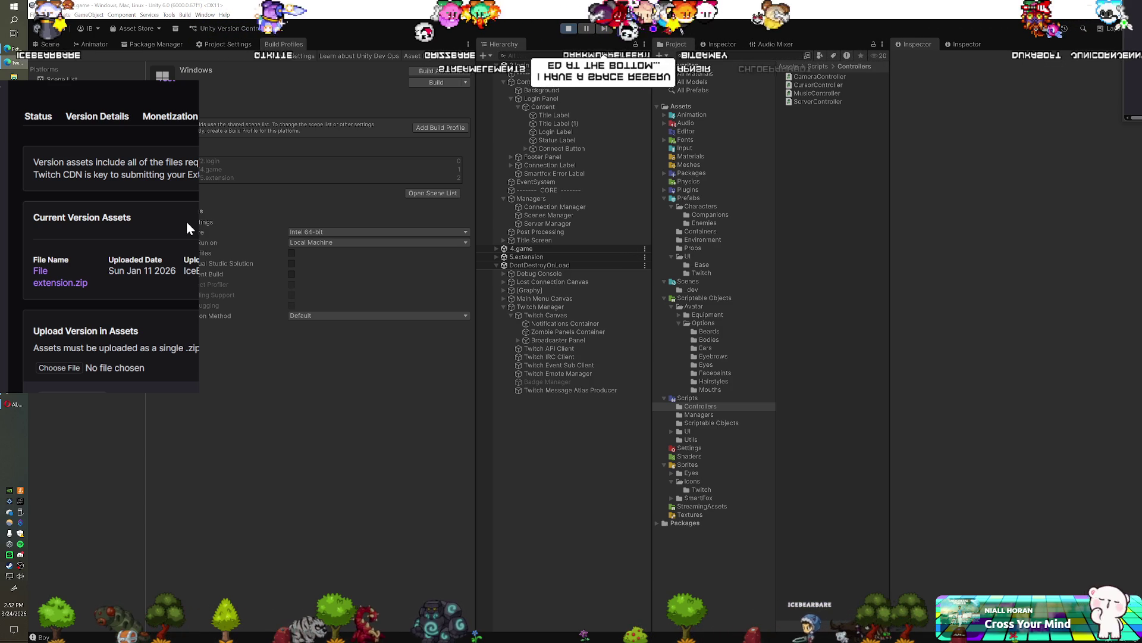
scroll(158, 307, "down", 1)
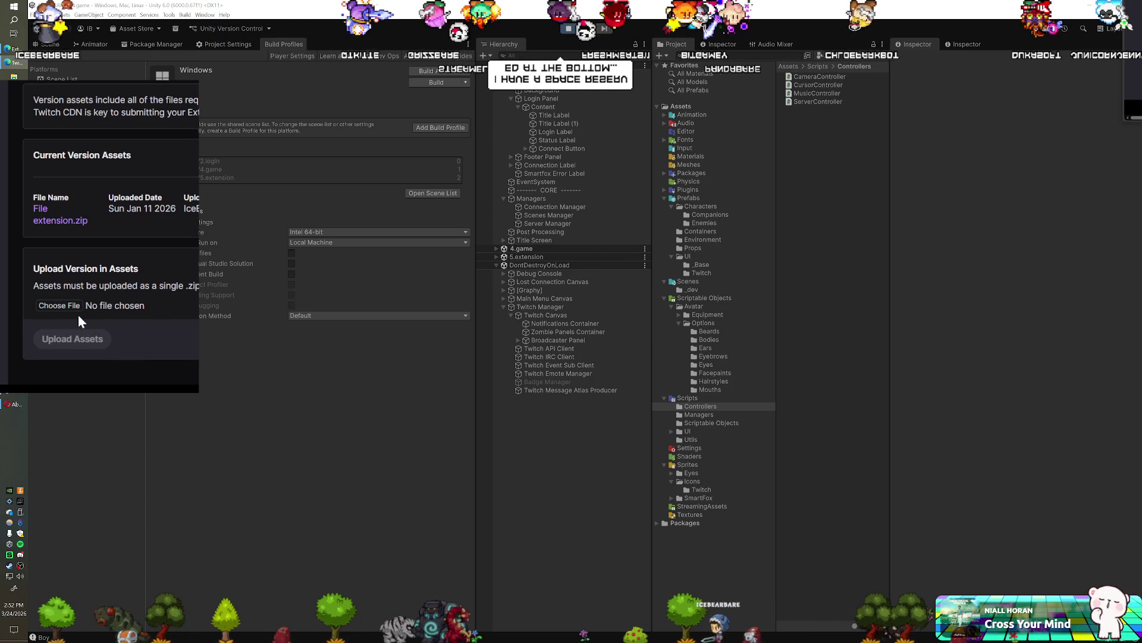
scroll(111, 315, "up", 1)
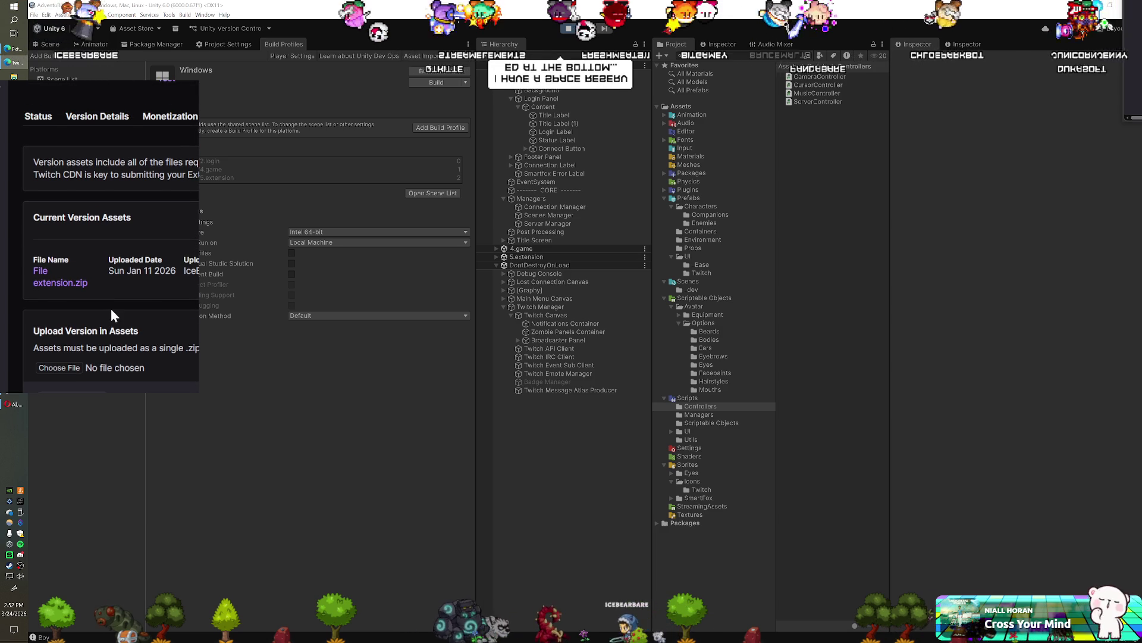
Confirm the extension is Released, then view the version's streamer allowlist and testing accounts.
left_click(38, 116)
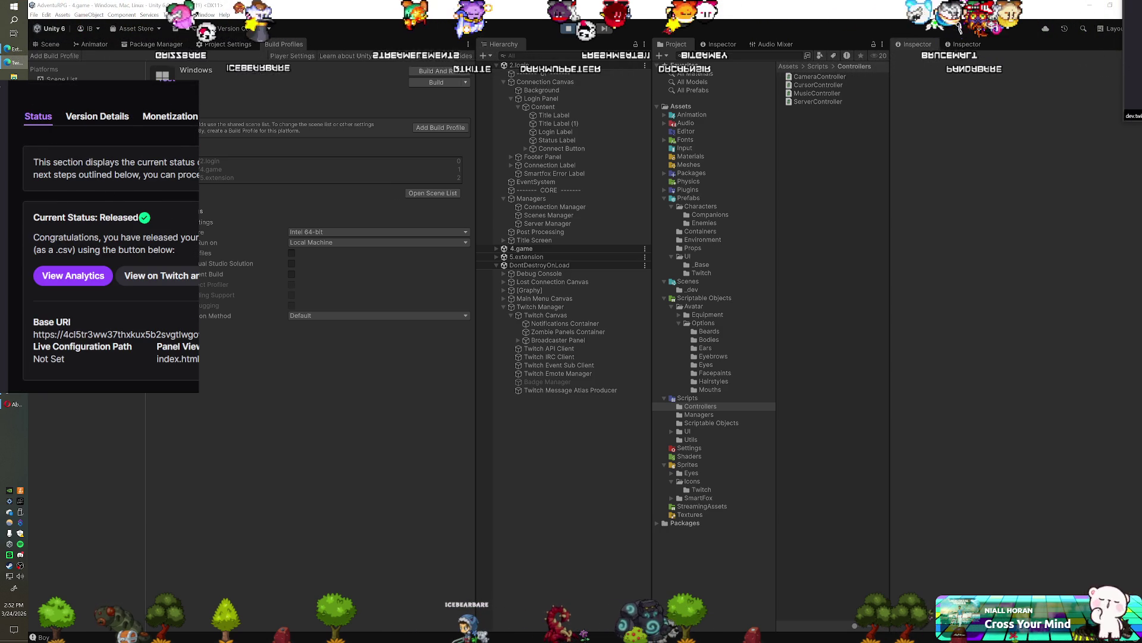
left_click(97, 116)
scroll(178, 209, "down", 1)
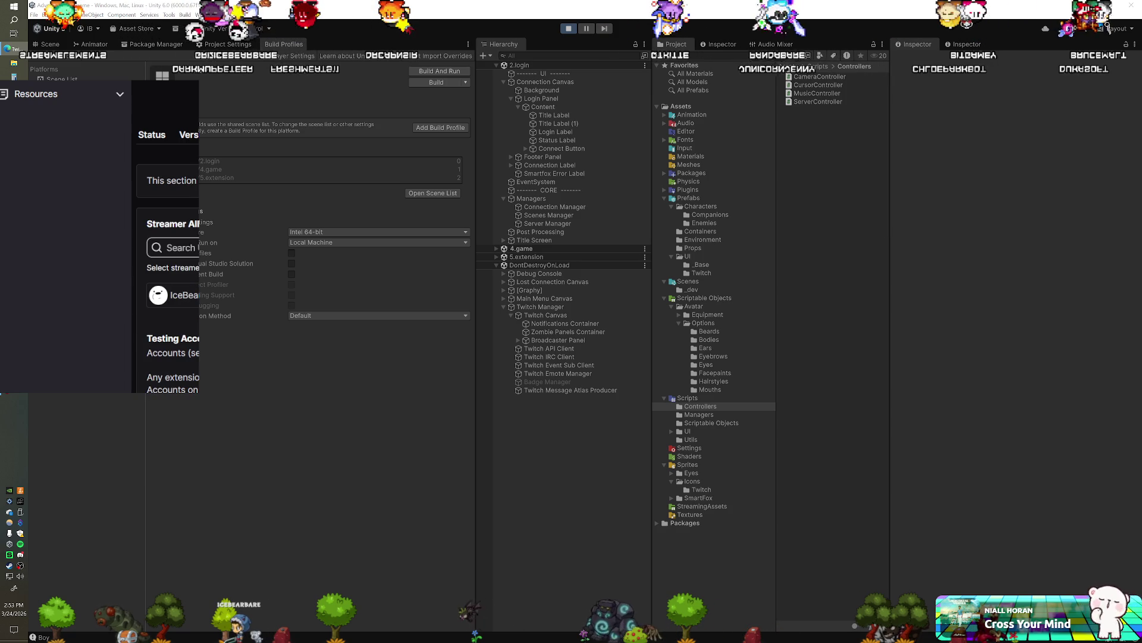
Scroll the access section to show the allowlisted streamer and the testing accounts settings.
scroll(101, 238, "down", 1)
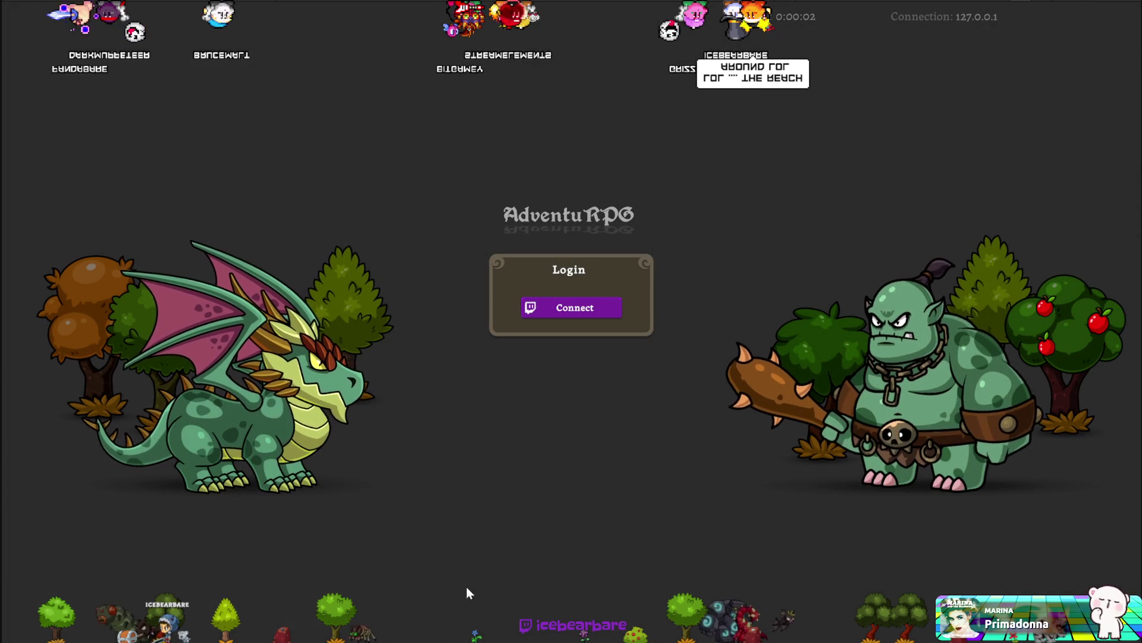
Begin logging into AdventuRPG through Twitch from the Login panel's Connect button.
left_click(529, 312)
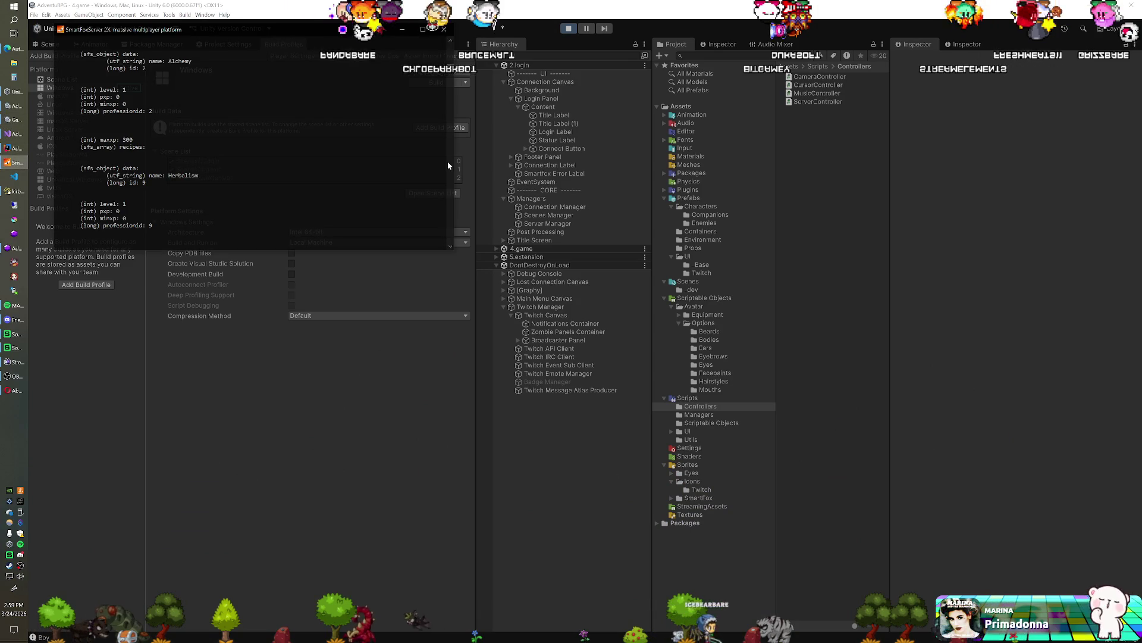
Close the SmartFoxServer console, then bring it back from the taskbar to watch its output.
left_click(443, 28)
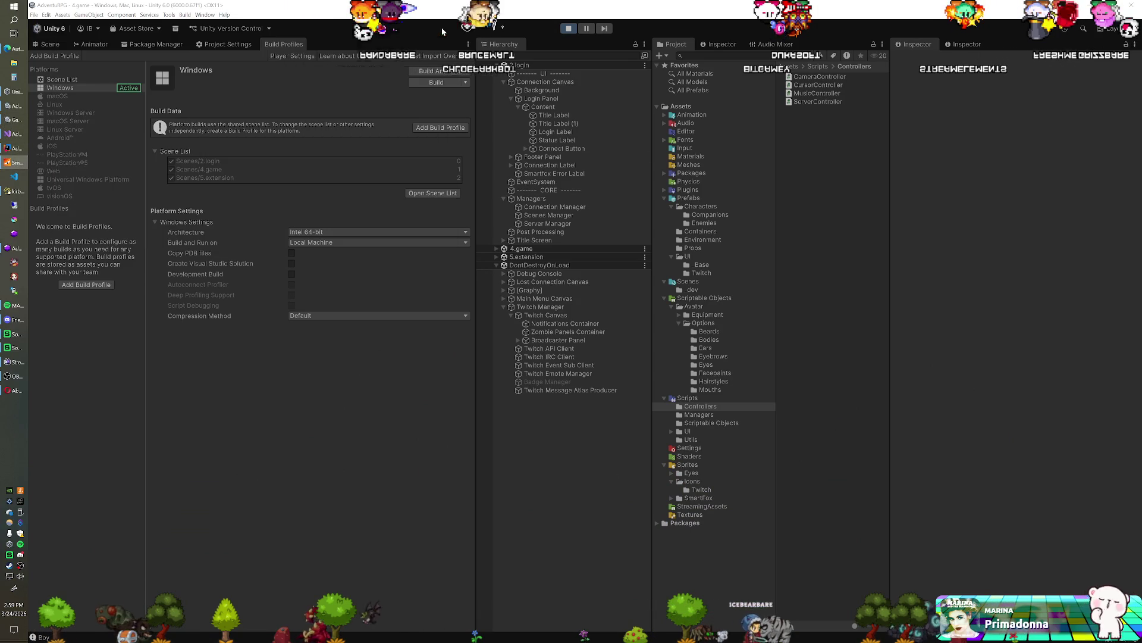
left_click(14, 162)
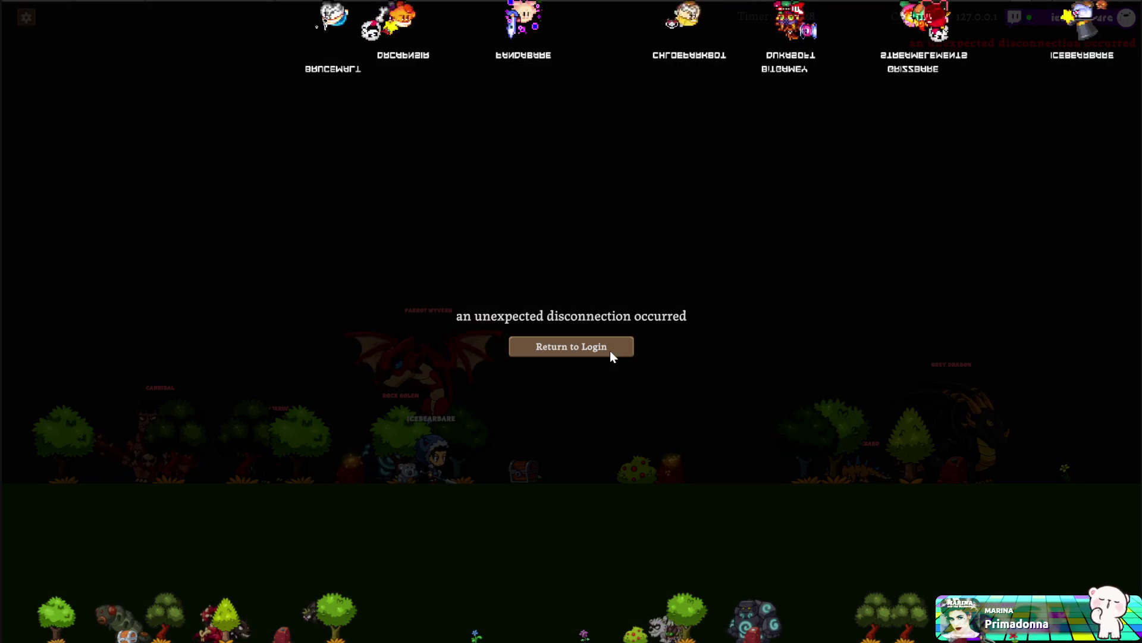
Return to the login screen and connect to Twitch and the game server again.
left_click(611, 351)
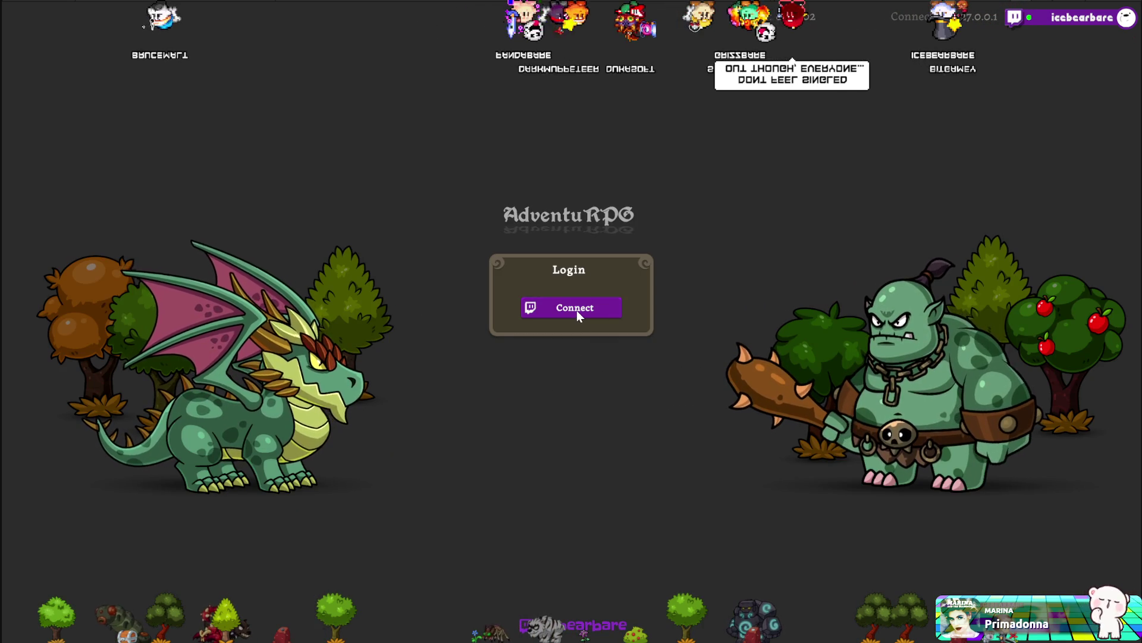
left_click(577, 310)
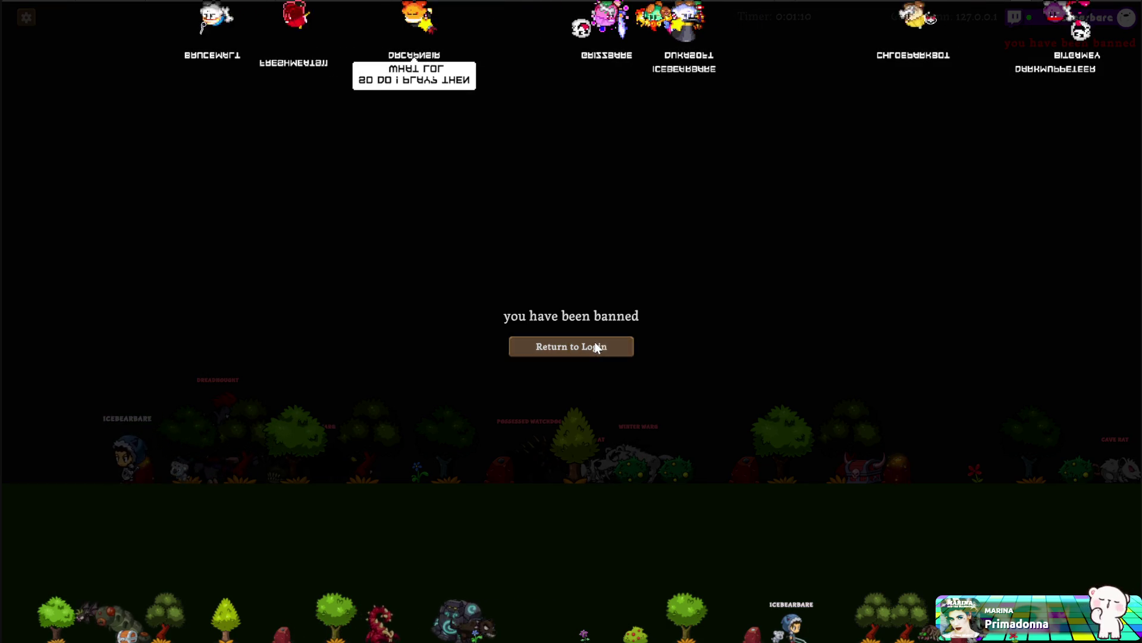
Leave the ban screen and go back to the AdventuRPG login screen.
left_click(594, 346)
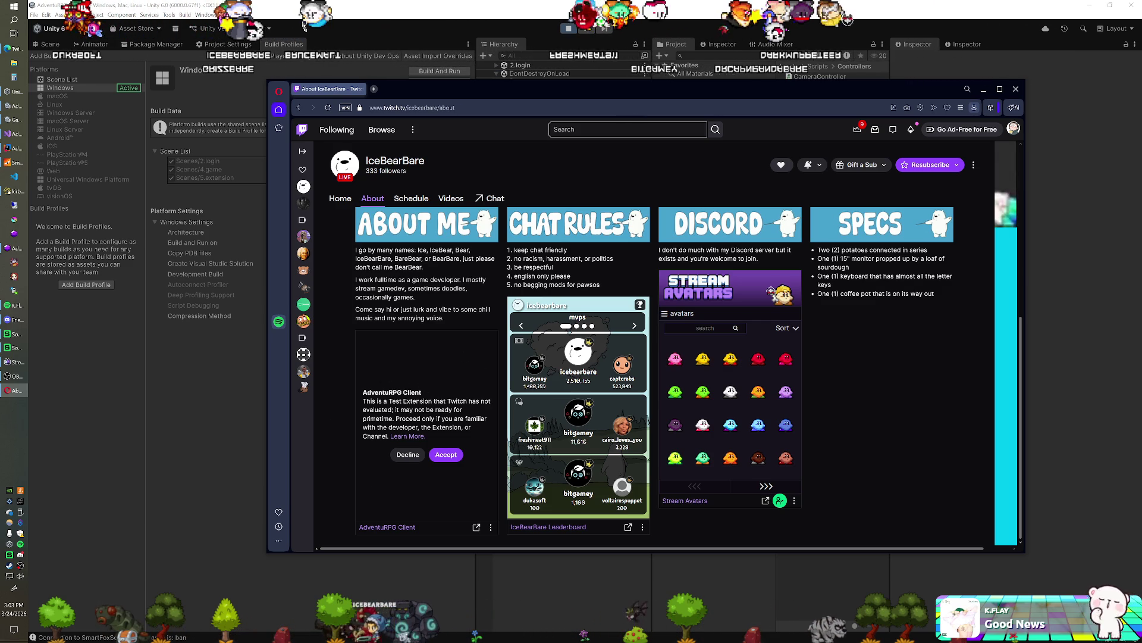
Accept the AdventuRPG Client test extension and check its loaded panel on the About page.
left_click(446, 454)
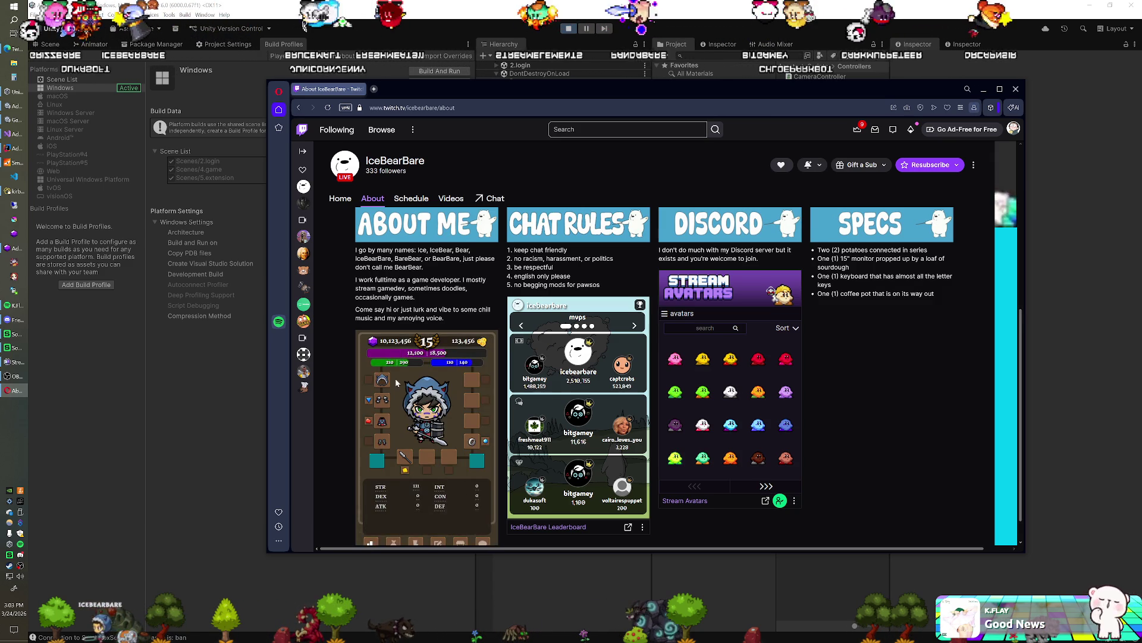
scroll(447, 452, "down", 1)
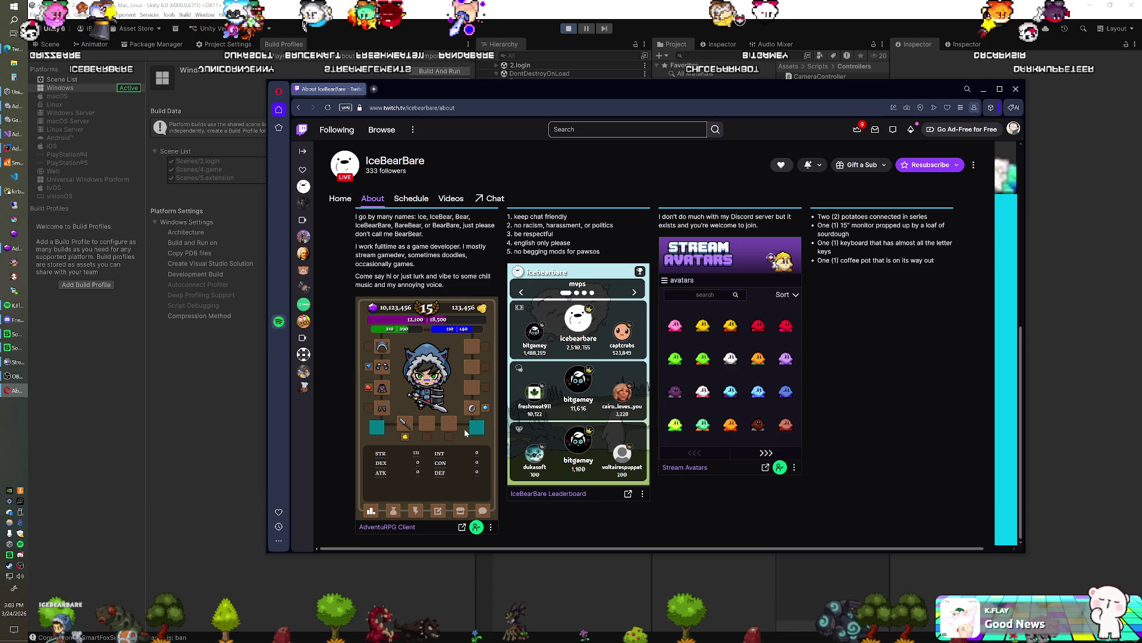
scroll(466, 432, "up", 5)
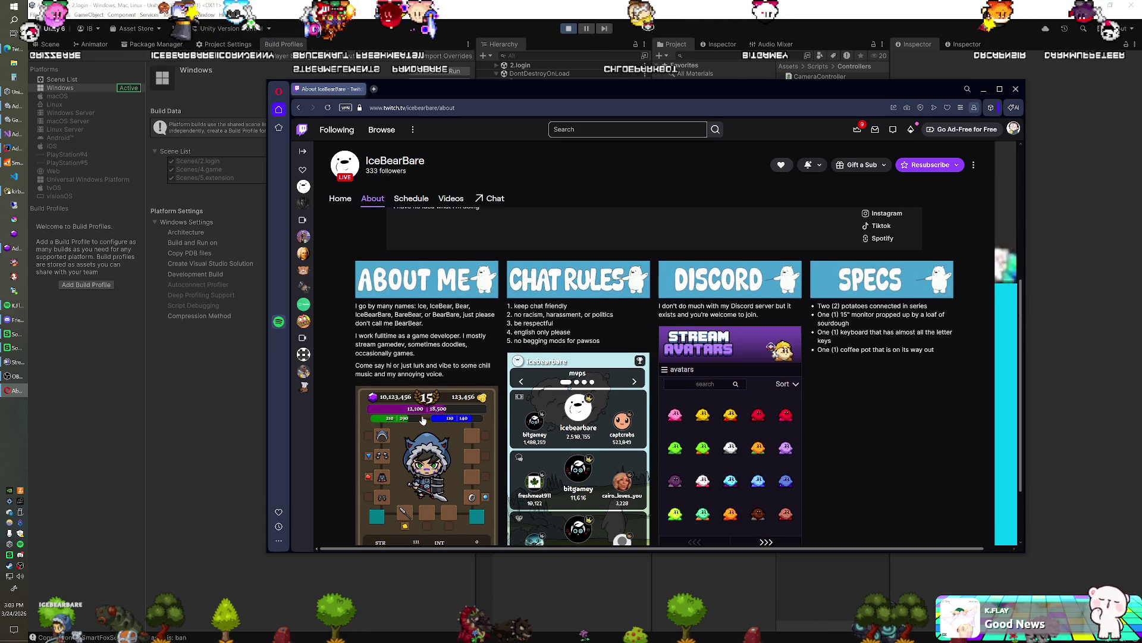
scroll(430, 426, "down", 5)
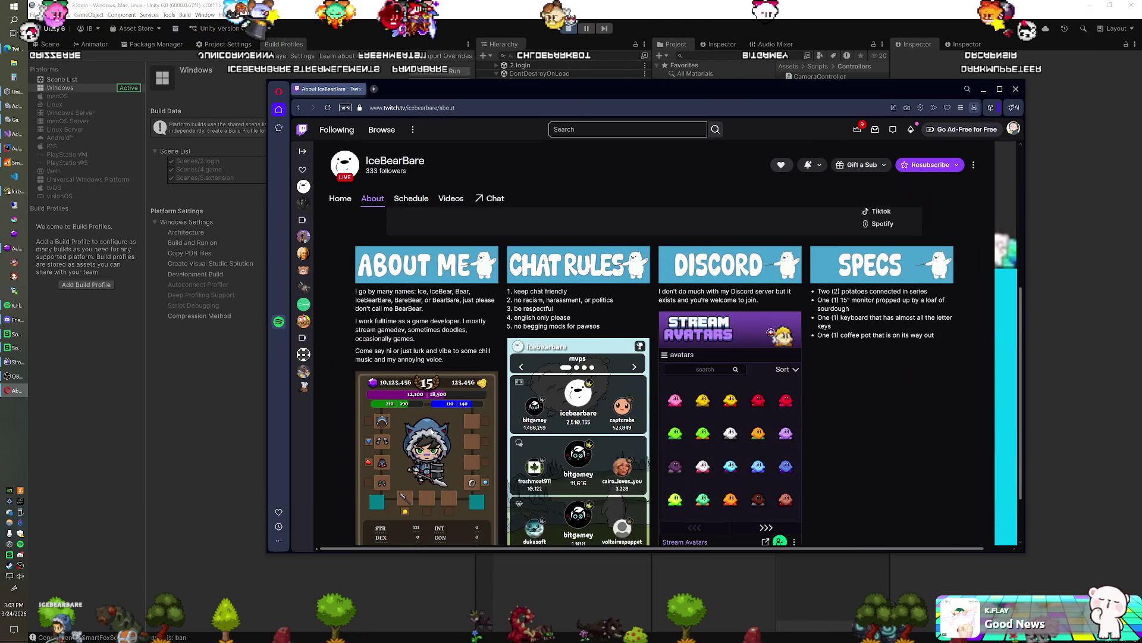
scroll(431, 431, "up", 5)
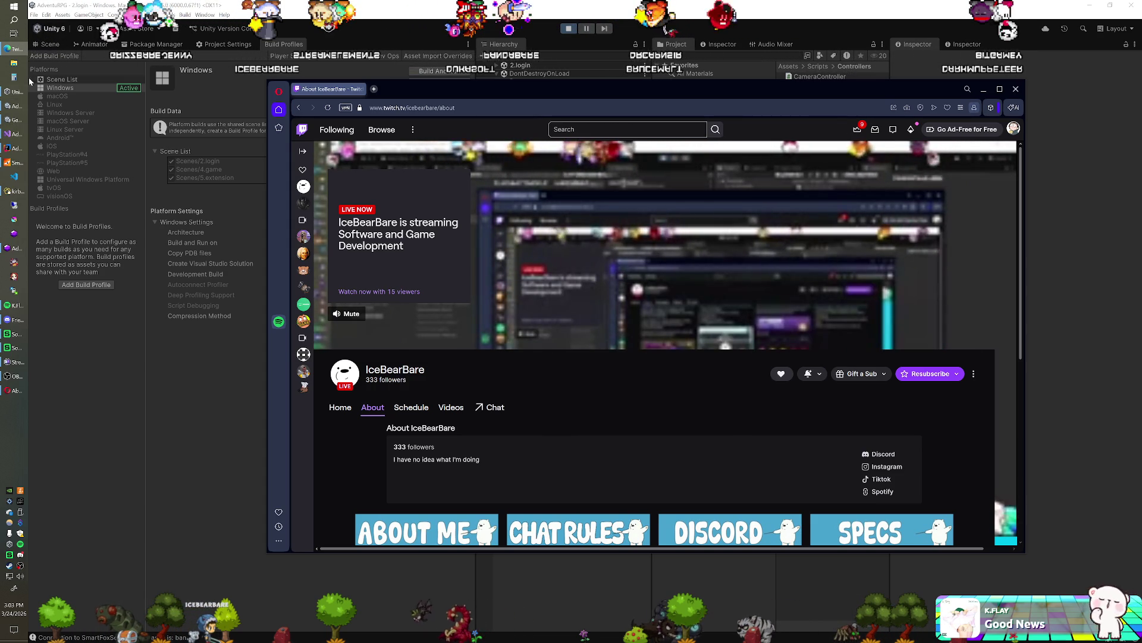
key("super+e")
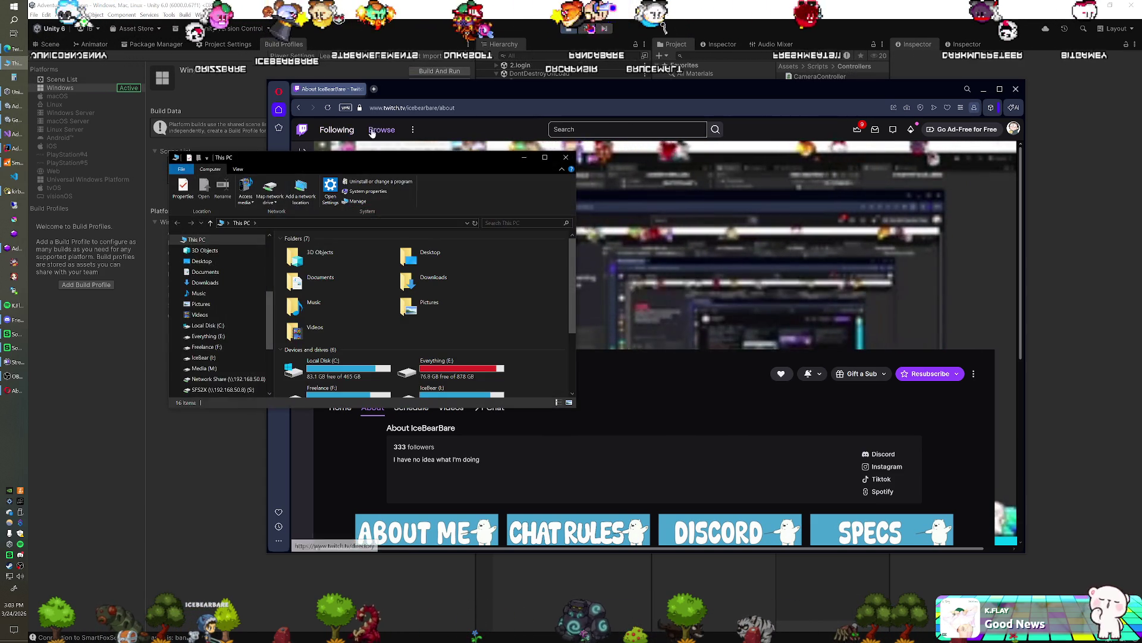
key("super+shift+Right")
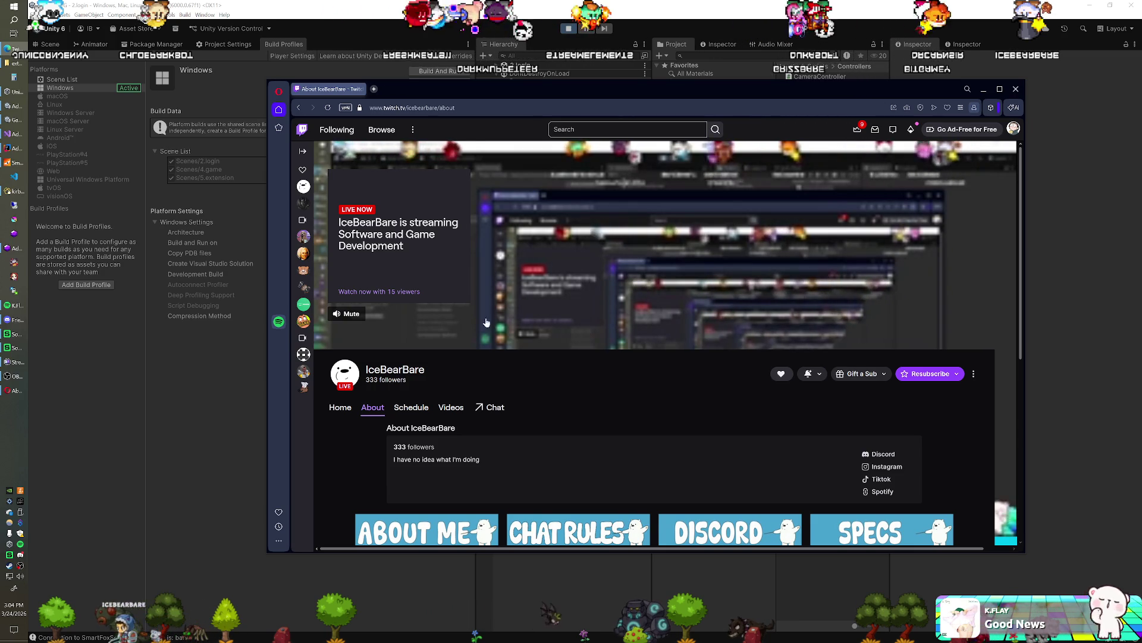
scroll(331, 408, "down", 3)
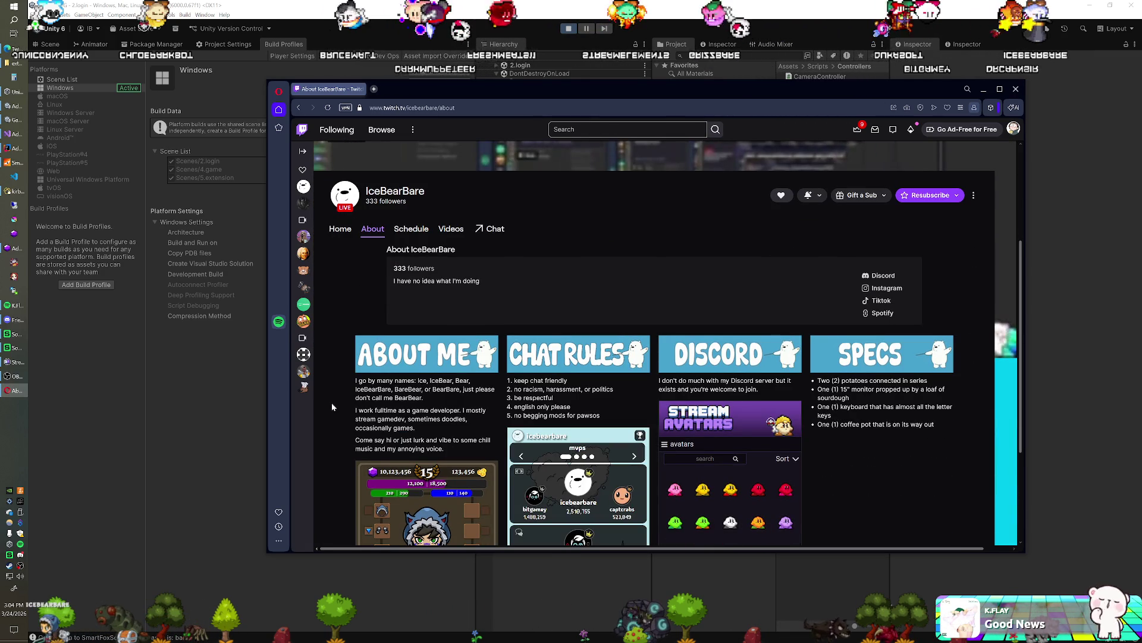
Reload the Twitch channel page and allow the AdventuRPG Client extension access.
key("F5")
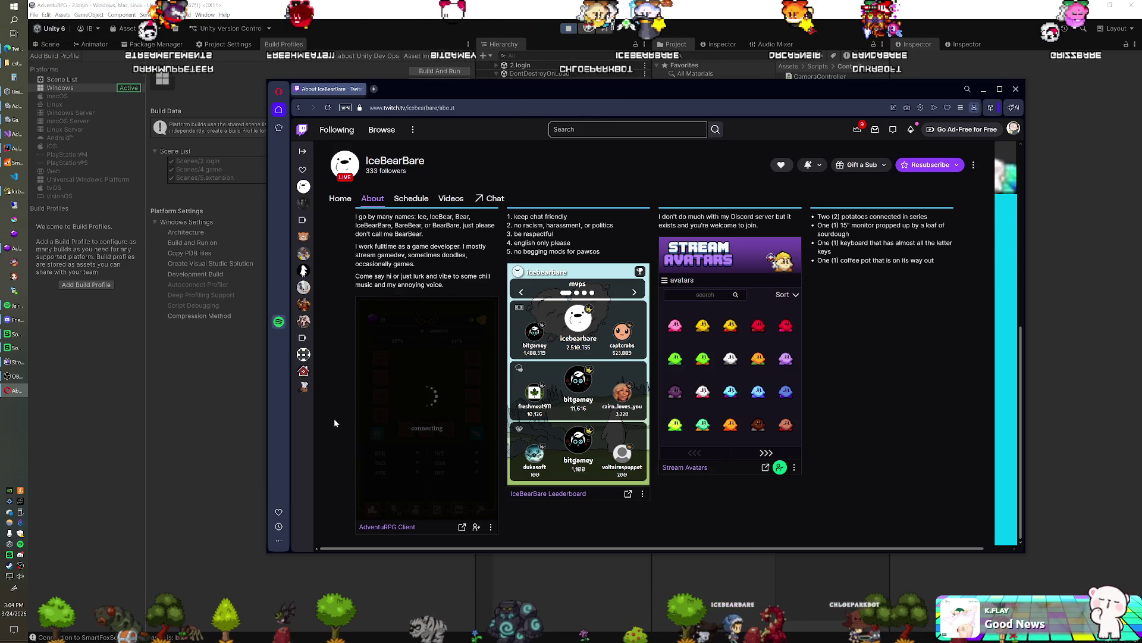
left_click(457, 505)
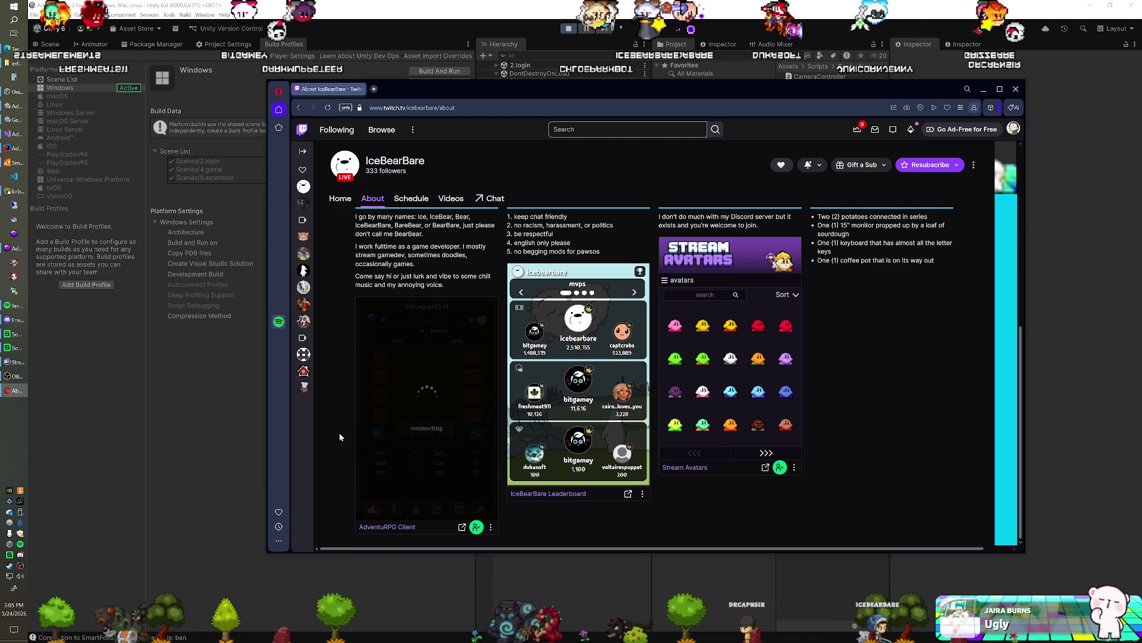
Open the browser's developer console and scroll up to the extension's earlier load errors.
key("ctrl+shift+i")
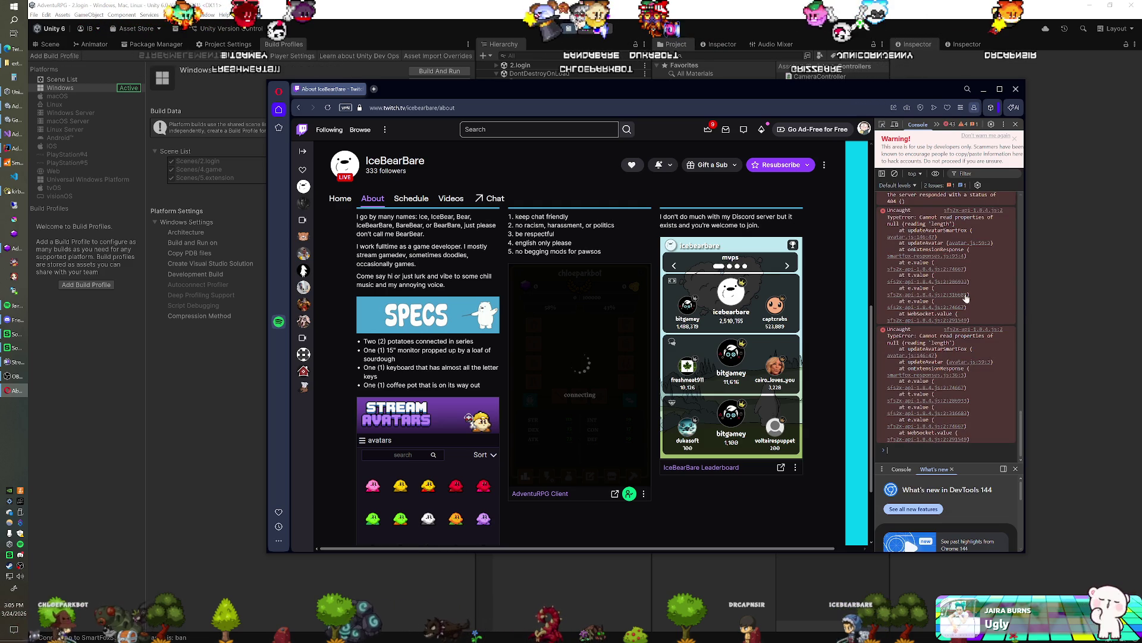
scroll(969, 297, "up", 1)
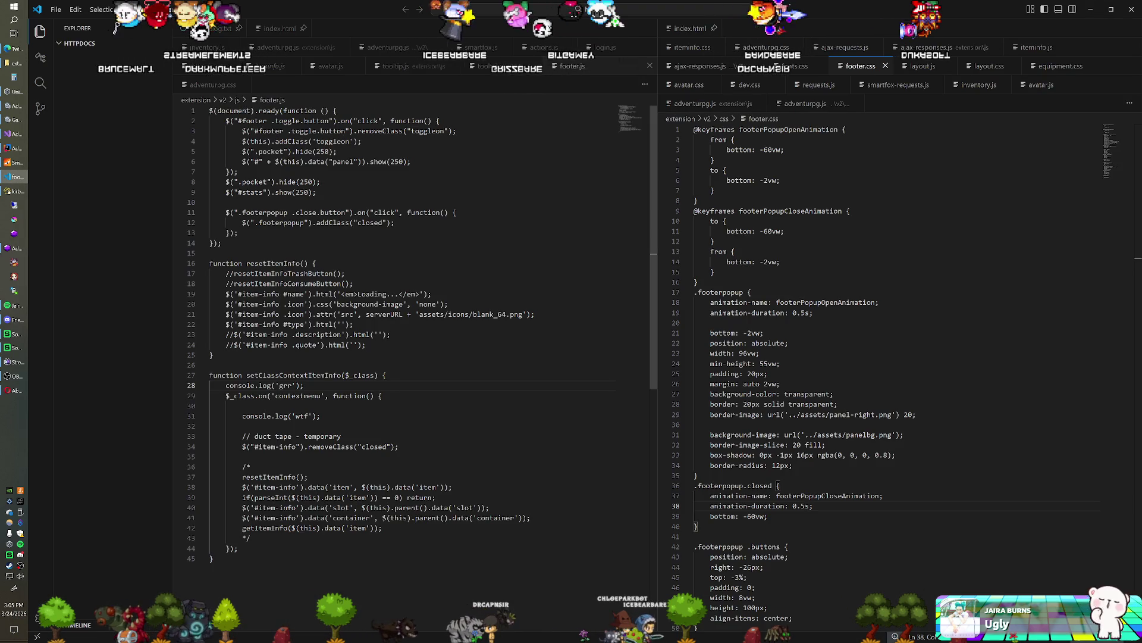
Check the Twitch page, open avatar.js from the extension's js folder, then switch to Navicat.
left_click(317, 192)
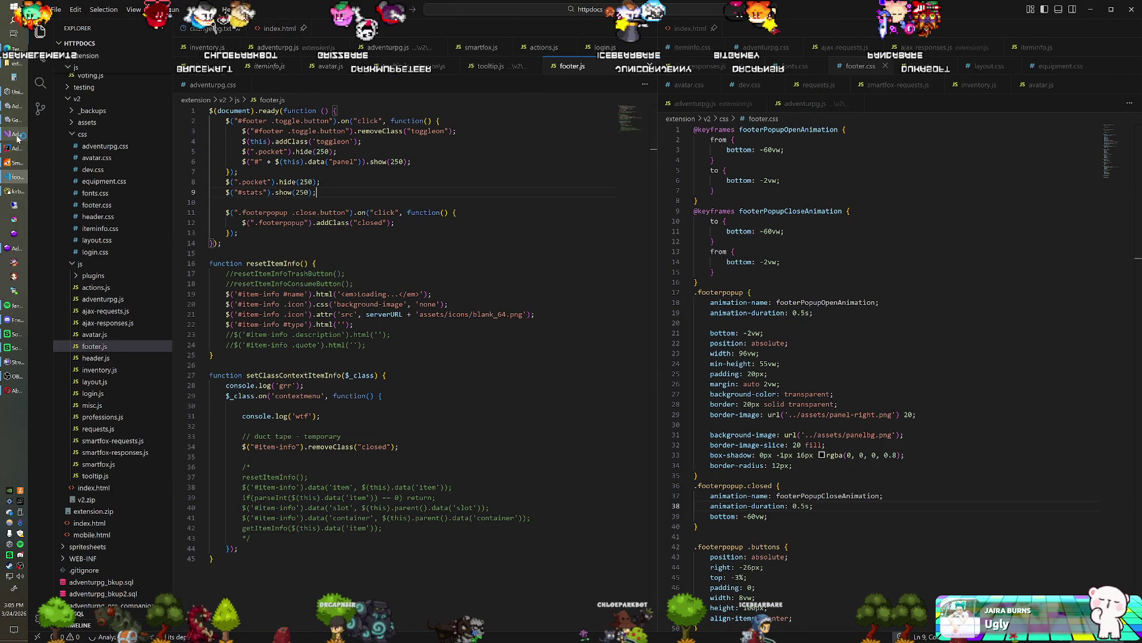
mouse_move(12, 51)
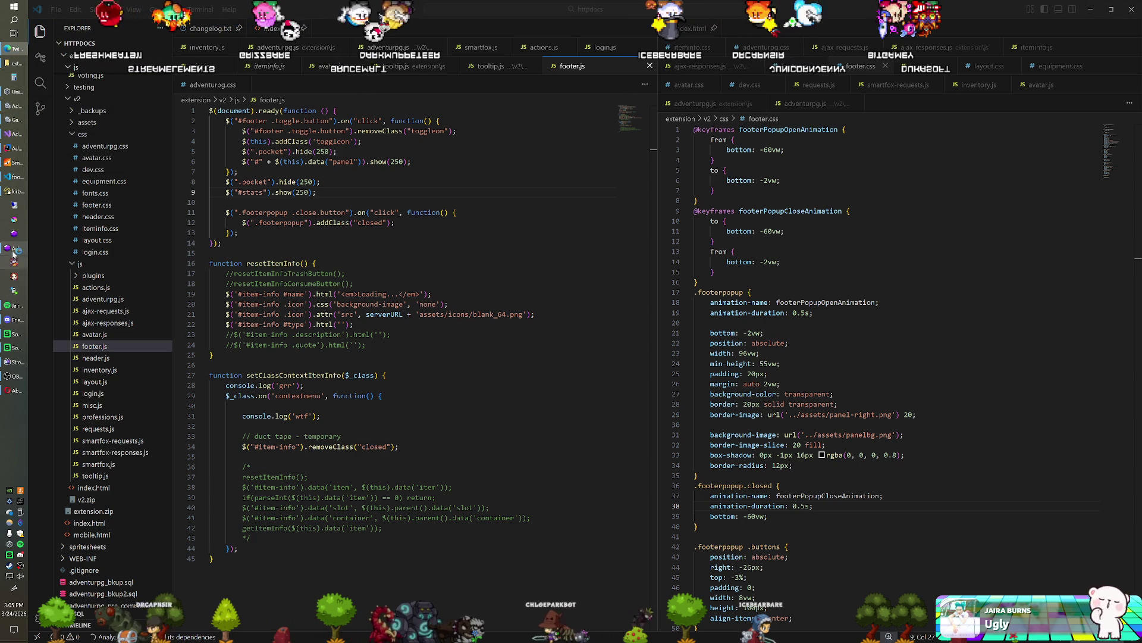
left_click(8, 388)
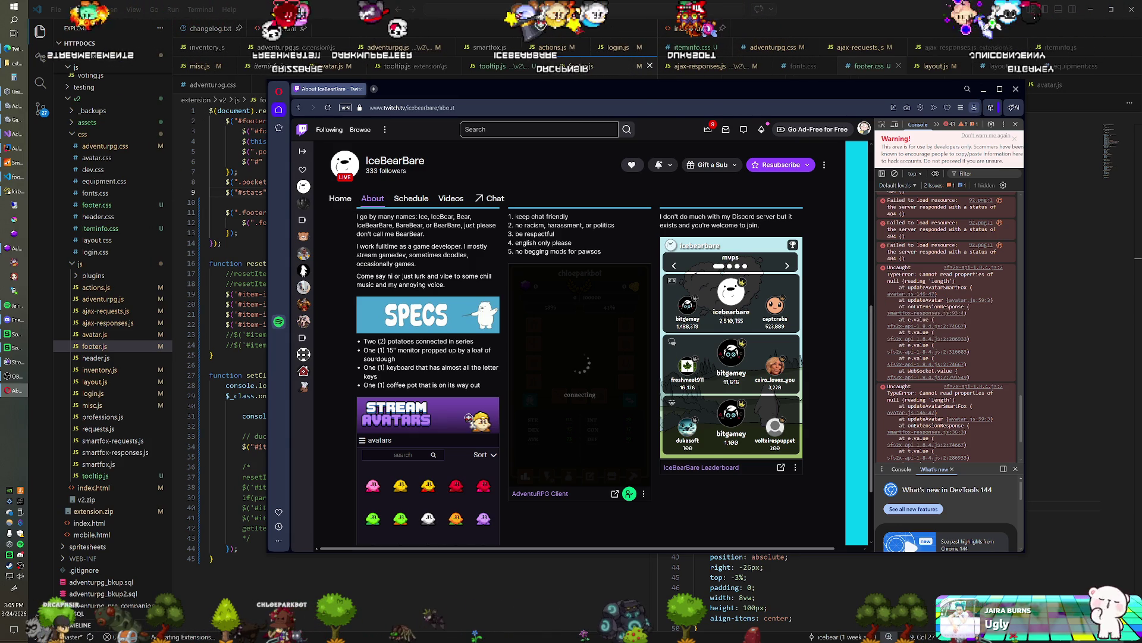
left_click(214, 172)
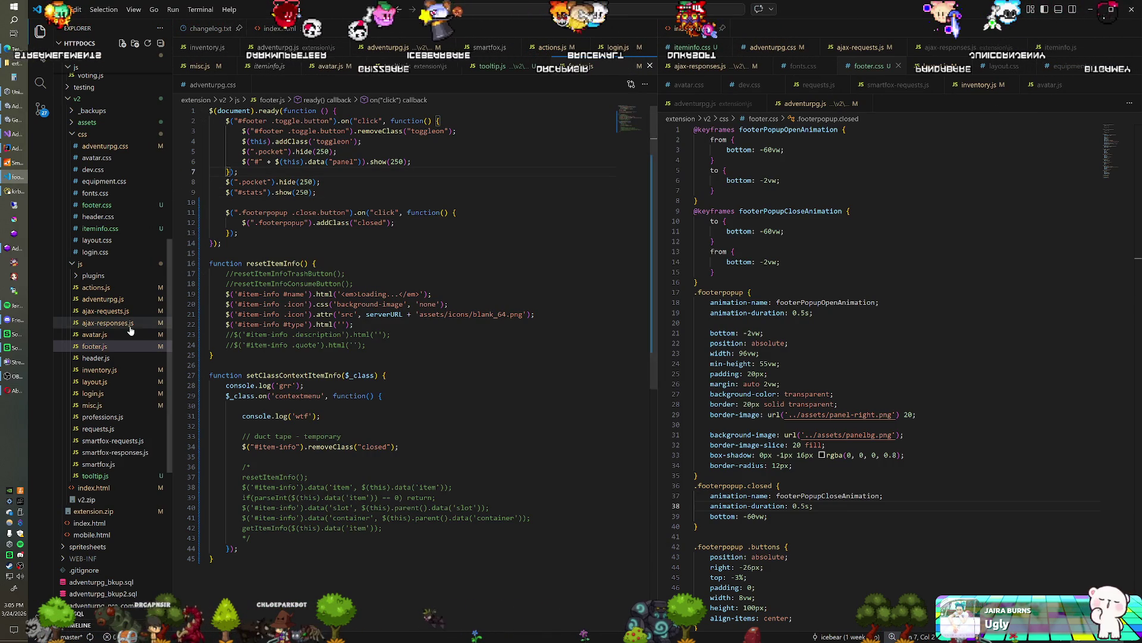
scroll(111, 338, "up", 10)
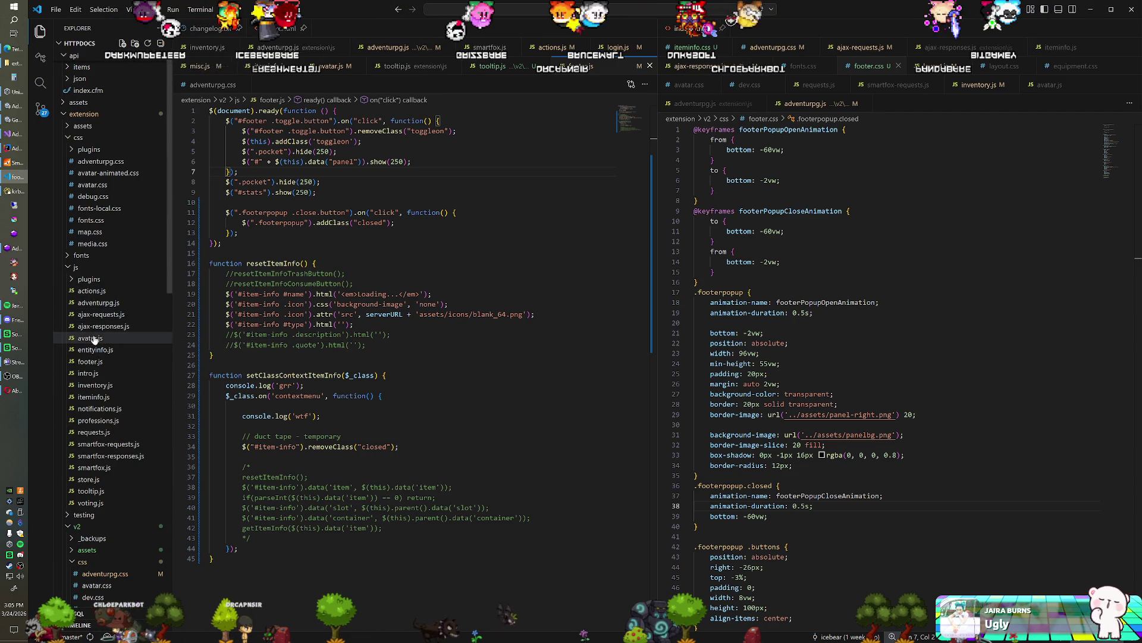
left_click(91, 343)
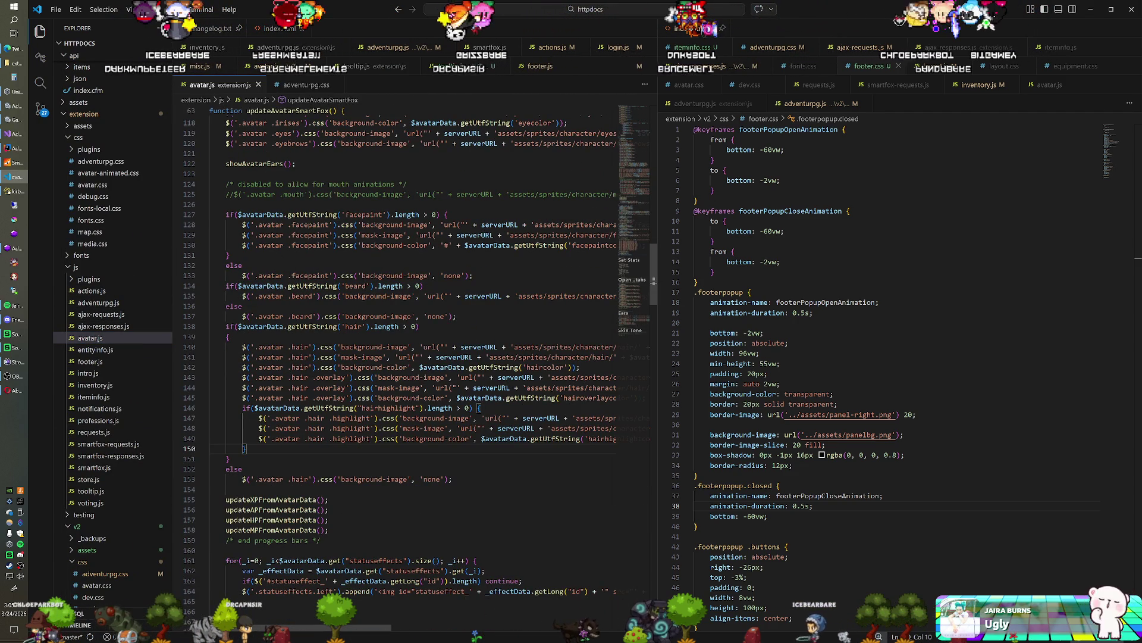
left_click(15, 191)
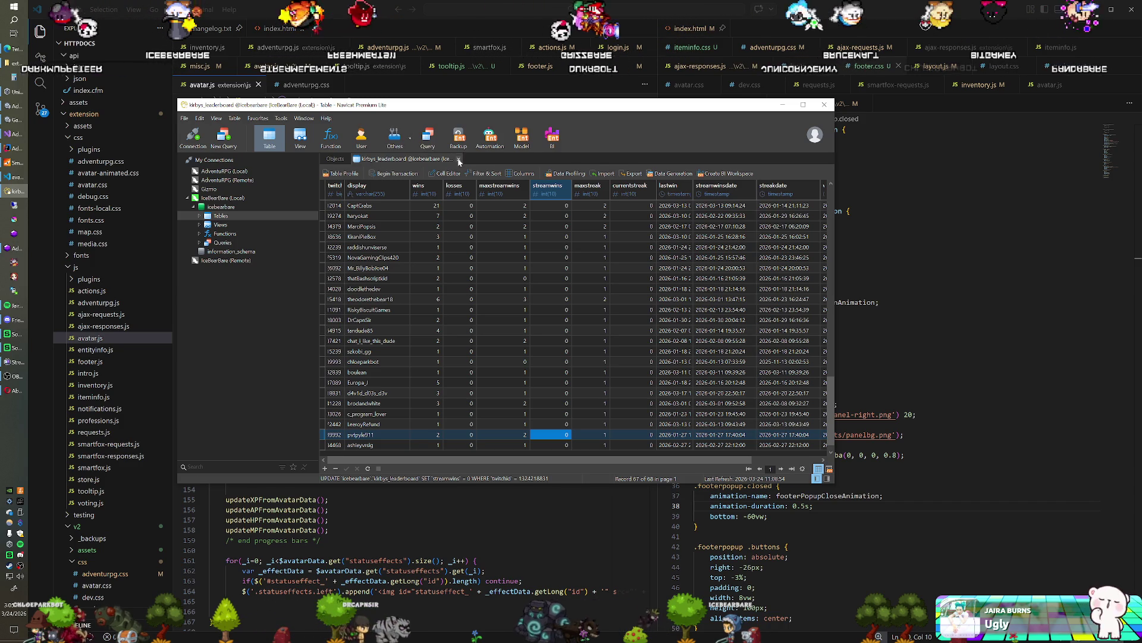
Close the kirbys_leaderboard table, then open and close the IceBearBare (Remote) connection.
key("ctrl+w")
left_click(235, 171)
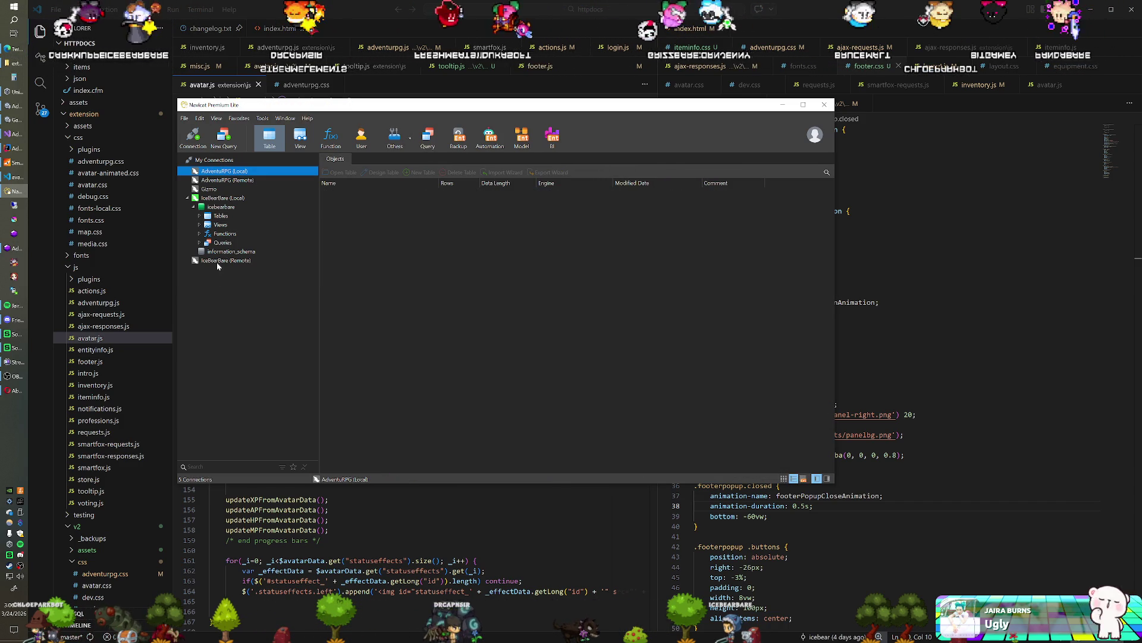
left_click(218, 261)
double_click(217, 263)
left_click(220, 270)
double_click(221, 271)
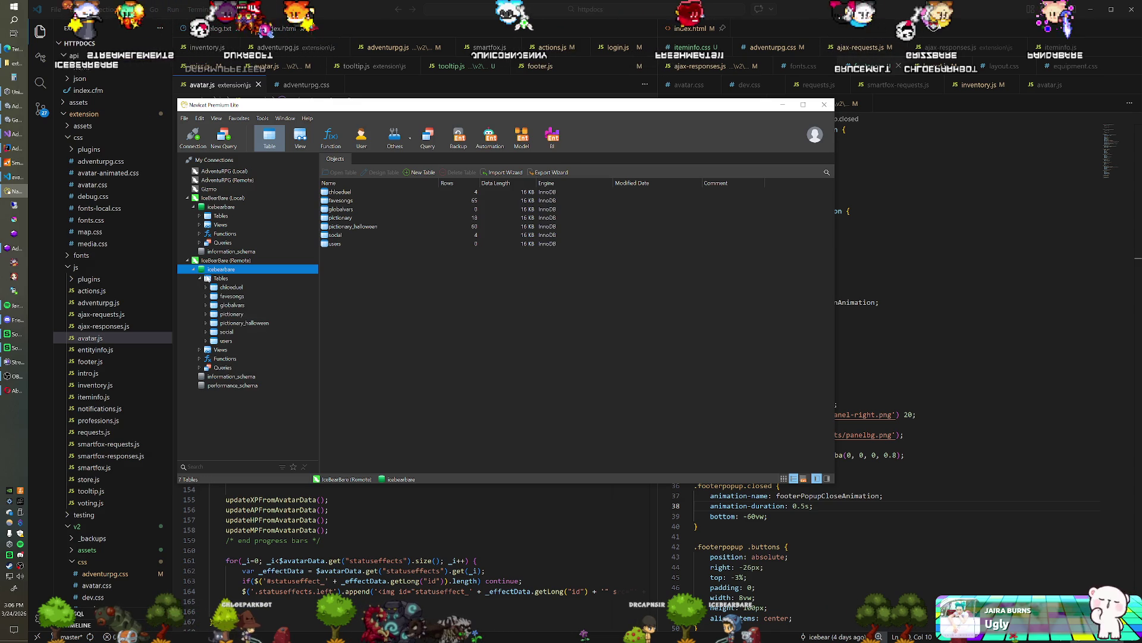
right_click(216, 260)
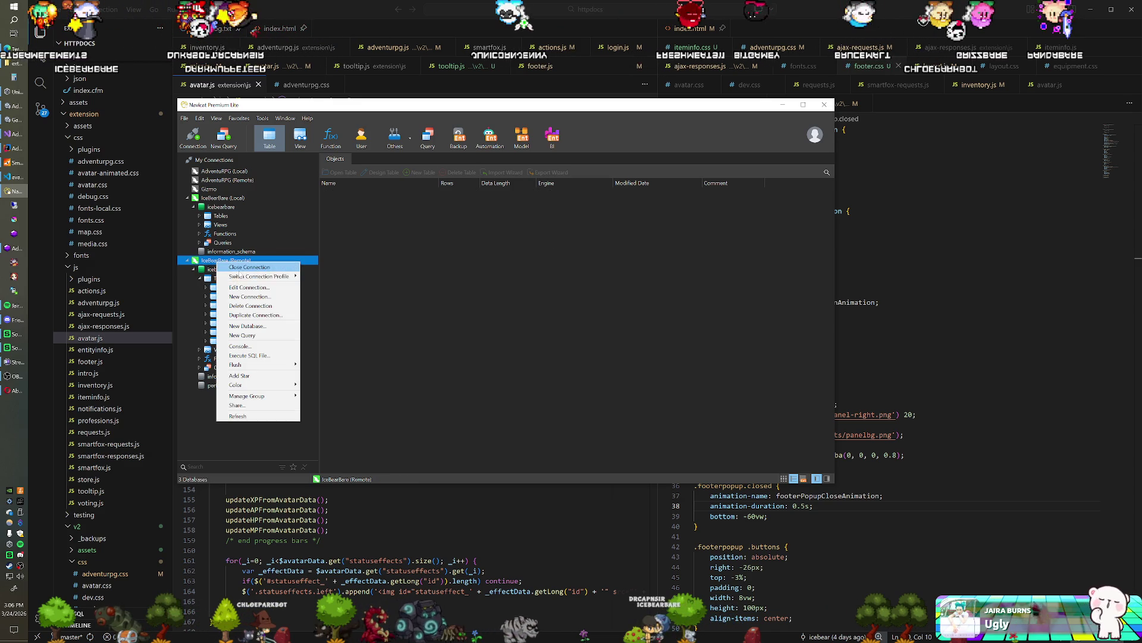
left_click(238, 266)
Connect to AdventuRPG (Remote) and list the adventurpg database's tables.
double_click(226, 180)
left_click(225, 189)
double_click(225, 189)
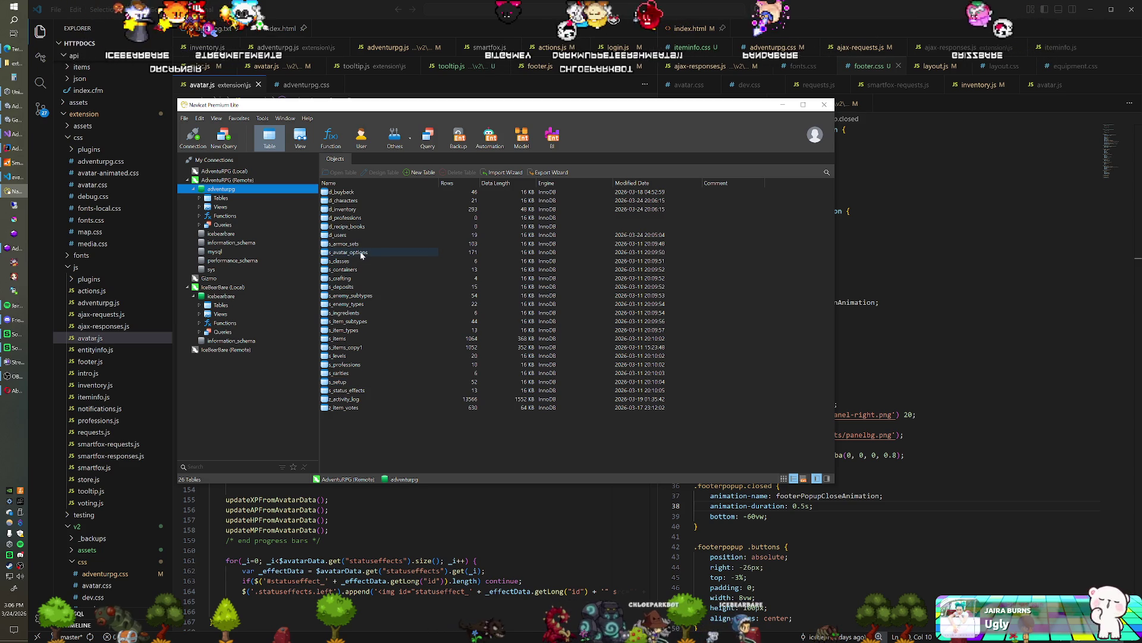
double_click(353, 202)
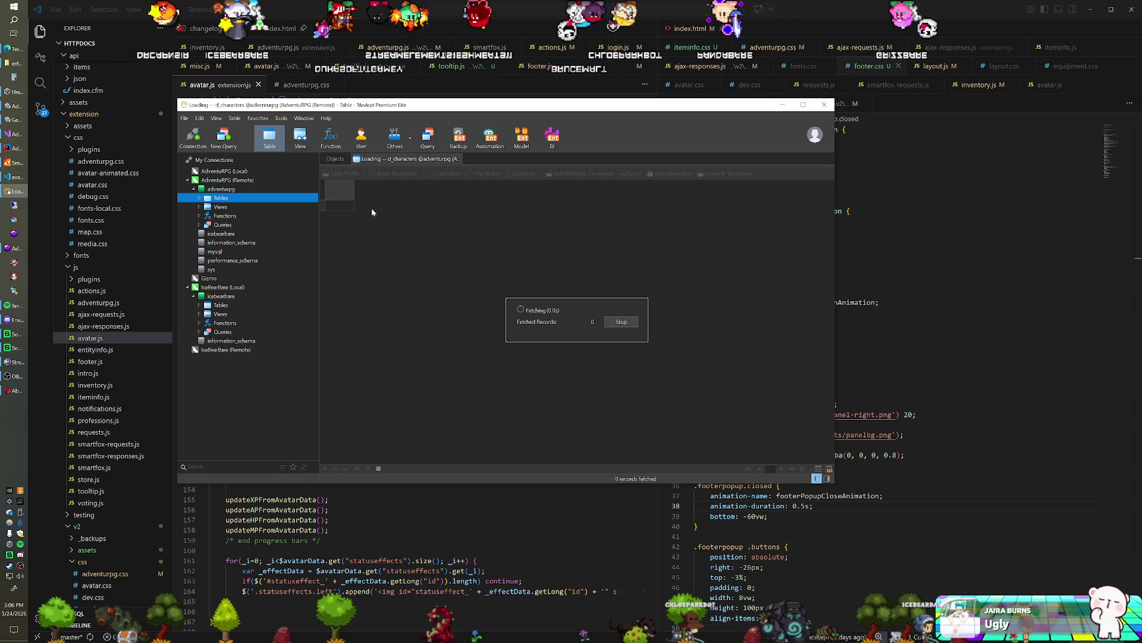
left_click(459, 159)
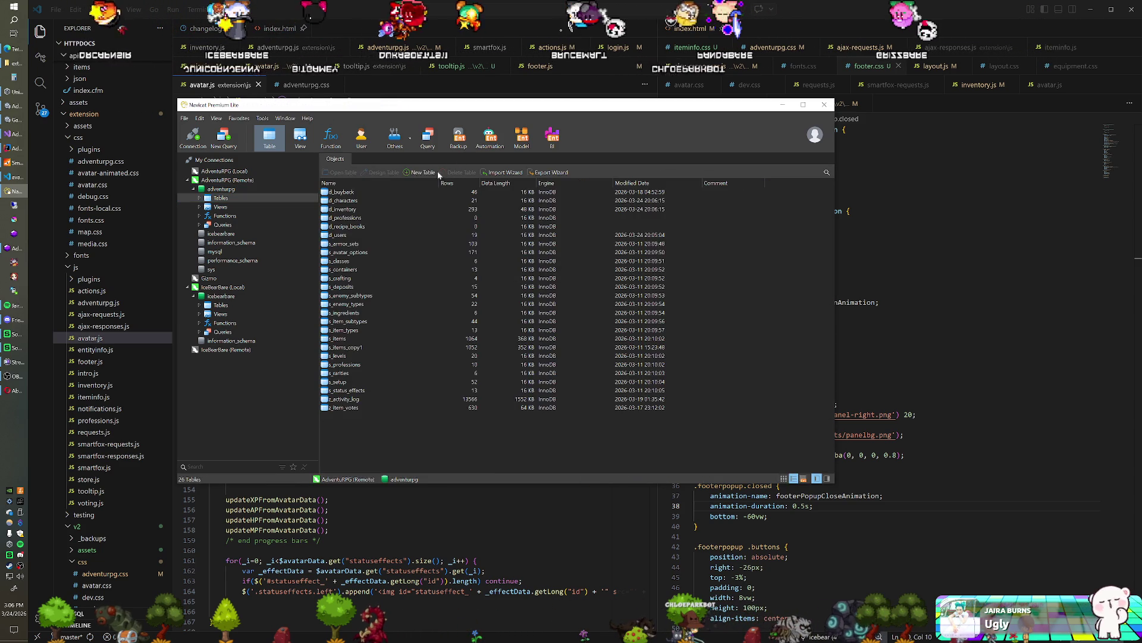
left_click(343, 202)
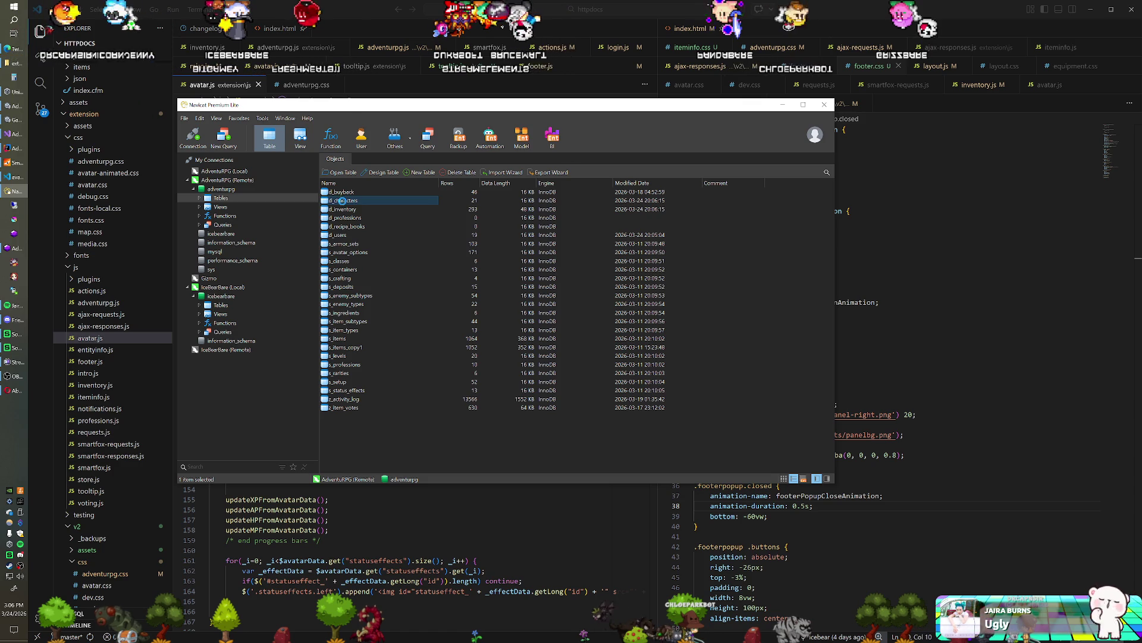
key("ctrl+d")
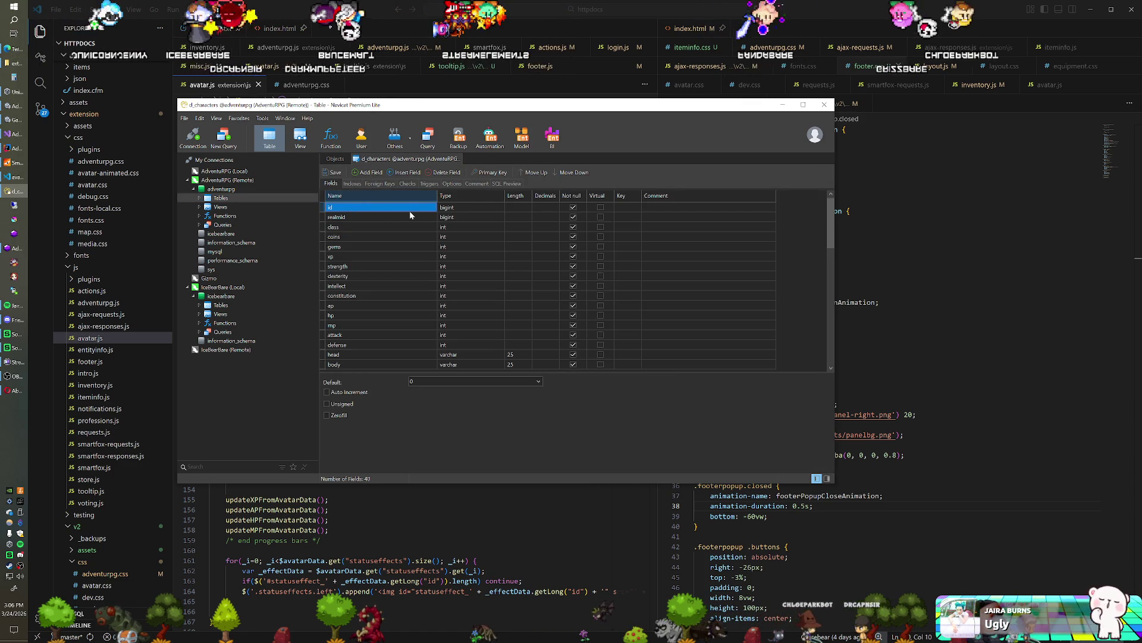
key("Down")
key("Down")
key("Down")
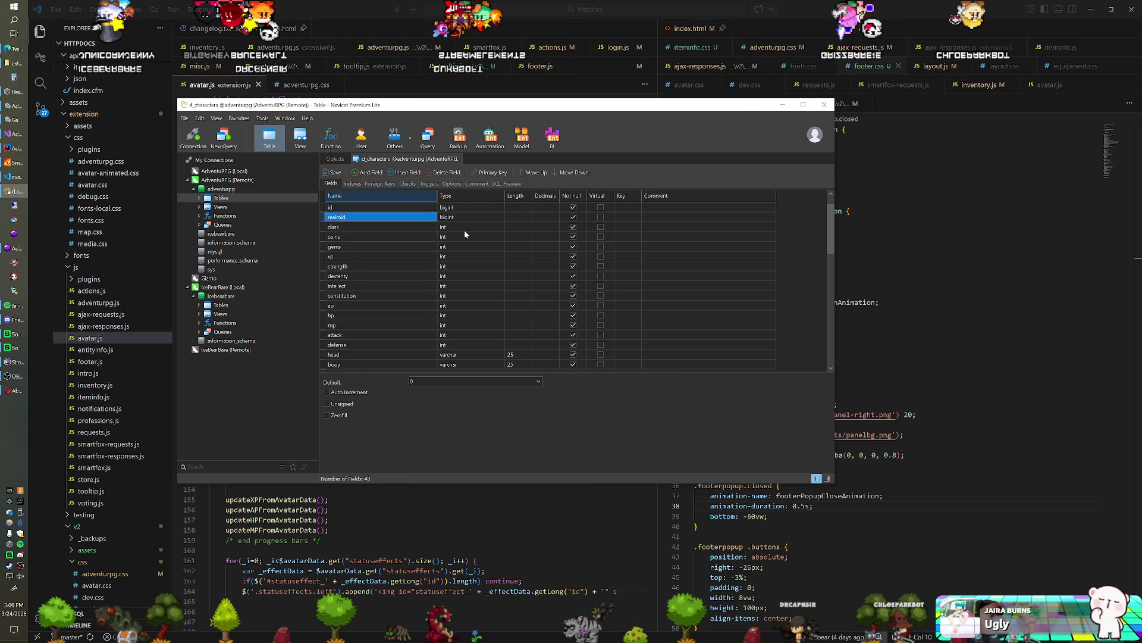
key("Down")
key("Down")
key("Down")
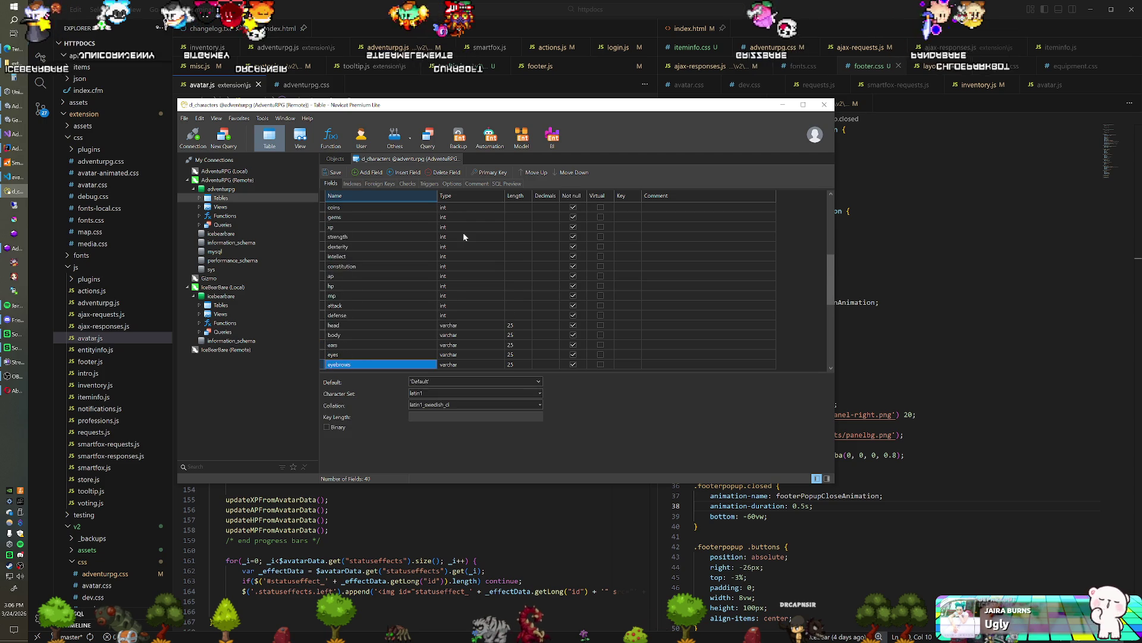
key("Down")
key("Down")
key("Down")
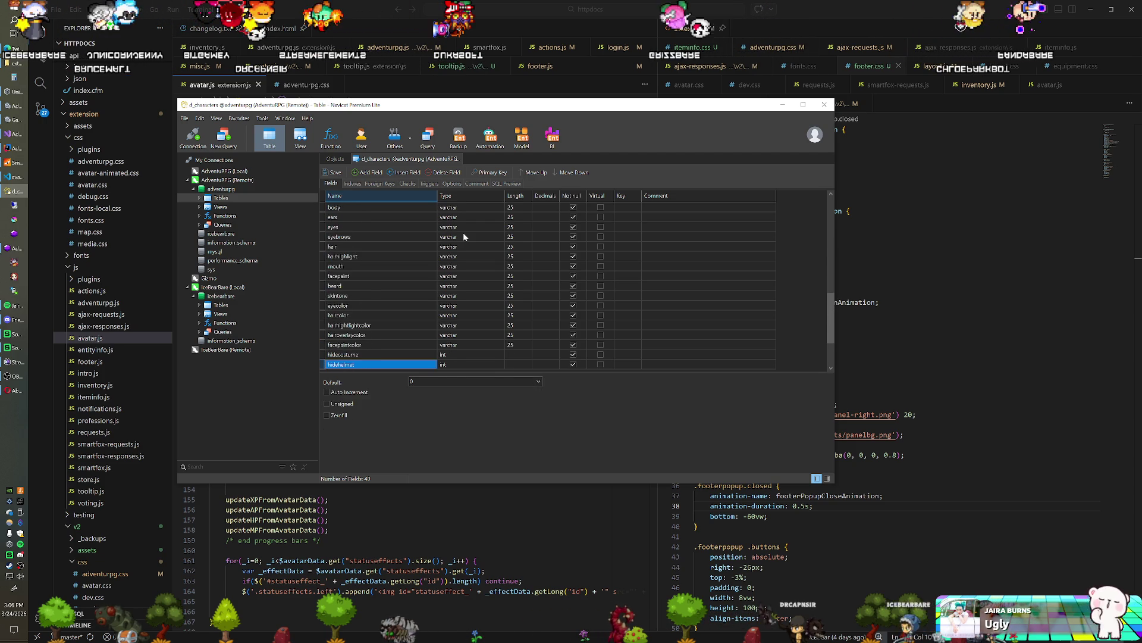
left_click(458, 160)
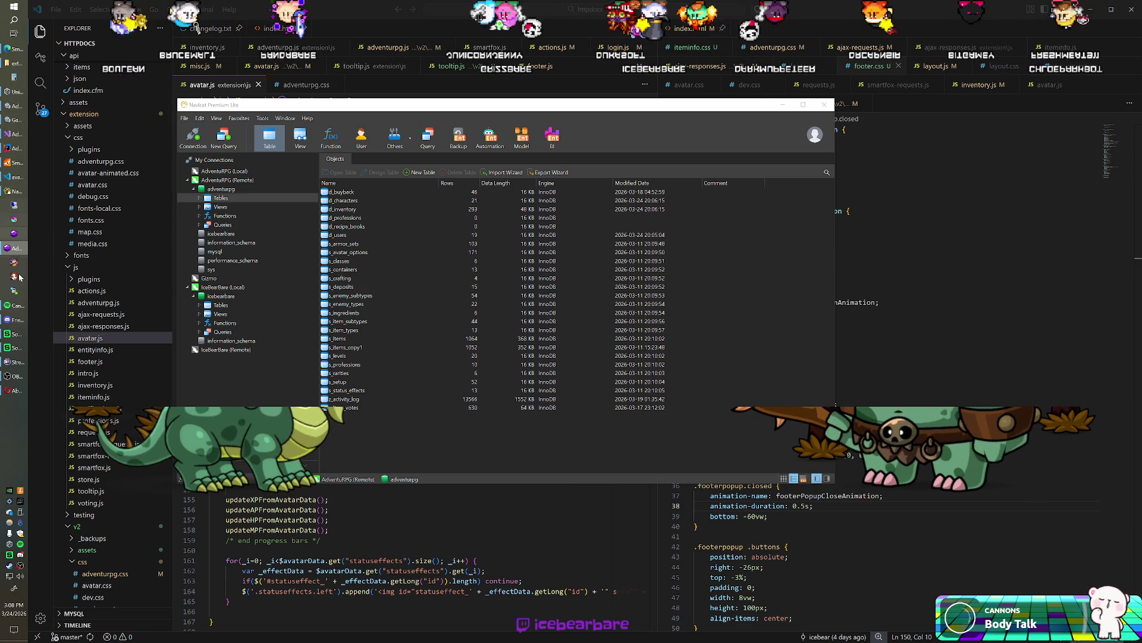
Bring the Twitch channel page with the AdventuRPG Client panel back in front.
left_click(12, 392)
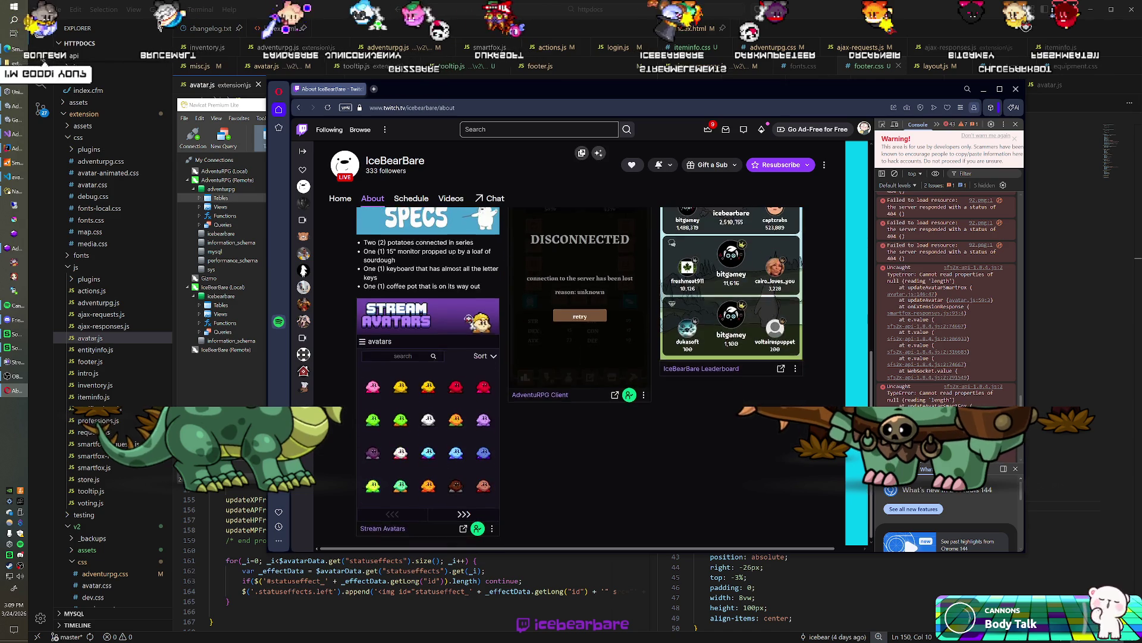
Retry the AdventuRPG Client extension's server connection and reload the Twitch channel page.
scroll(512, 395, "up", 1)
scroll(608, 370, "down", 2)
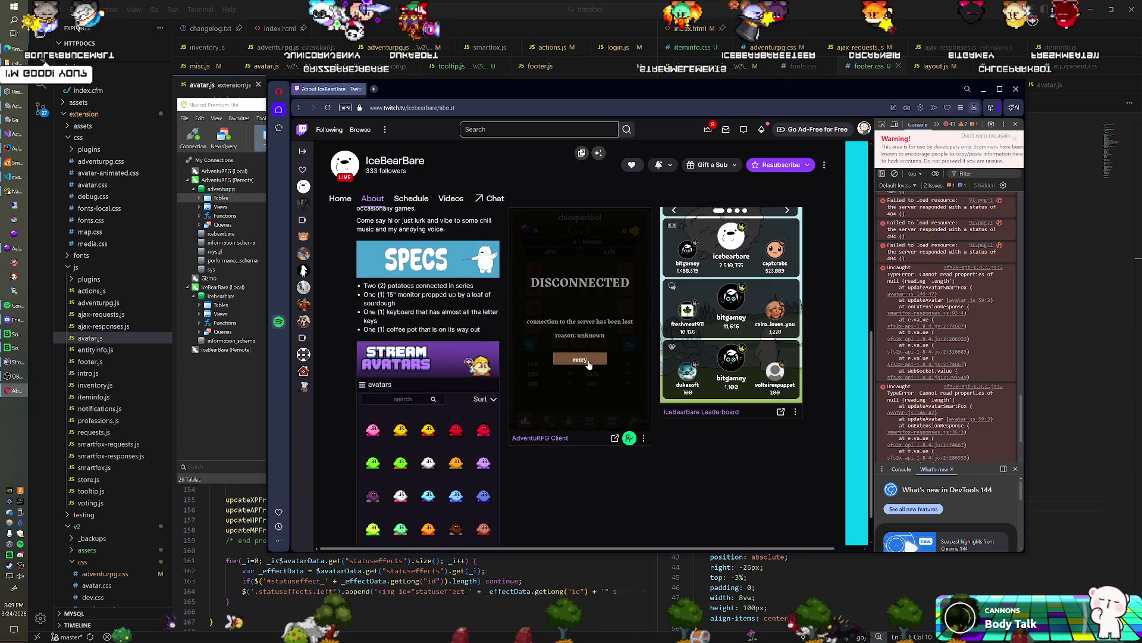
left_click(588, 359)
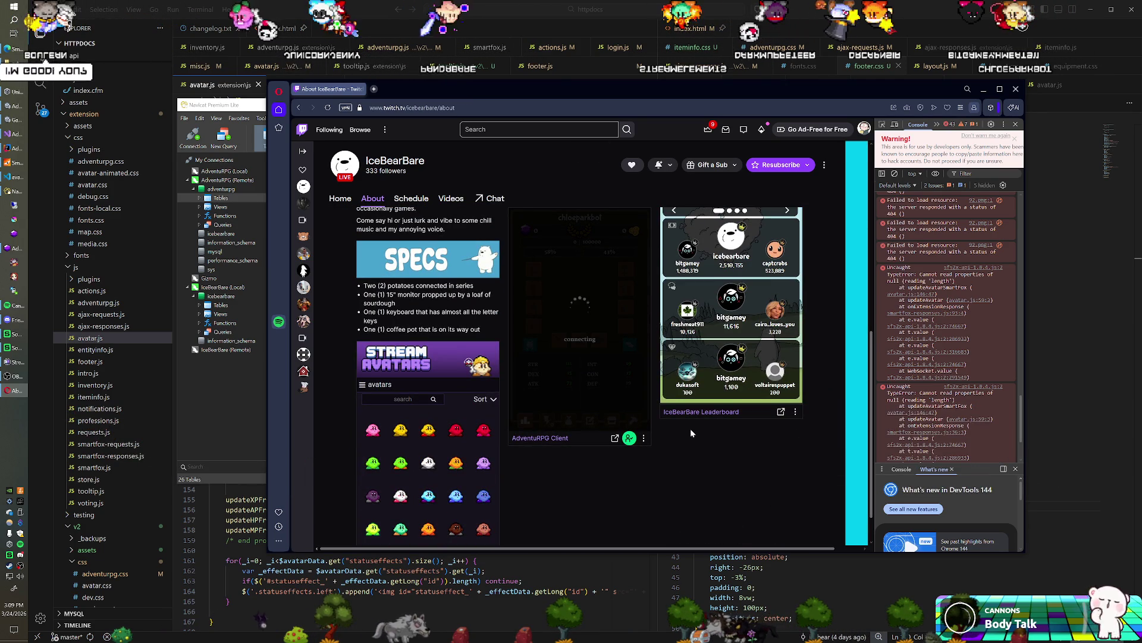
key("F5")
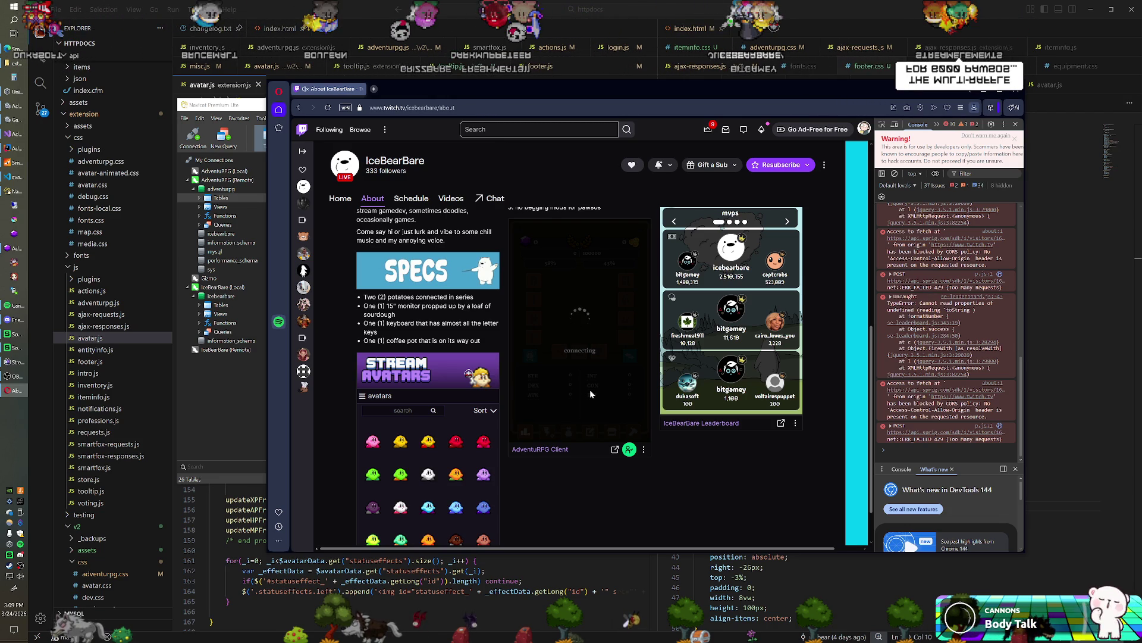
Review the console's CORS blocks, 429 Too Many Requests and toString TypeError messages.
scroll(952, 350, "up", 3)
scroll(952, 350, "up", 2)
scroll(952, 350, "up", 2)
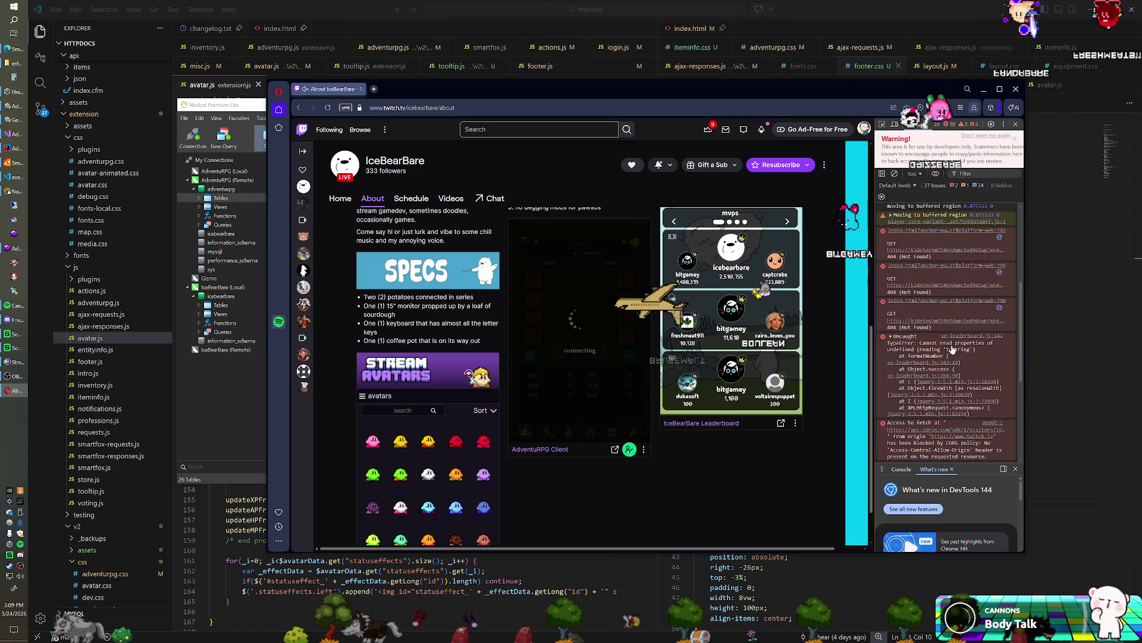
scroll(952, 350, "down", 4)
scroll(952, 350, "up", 5)
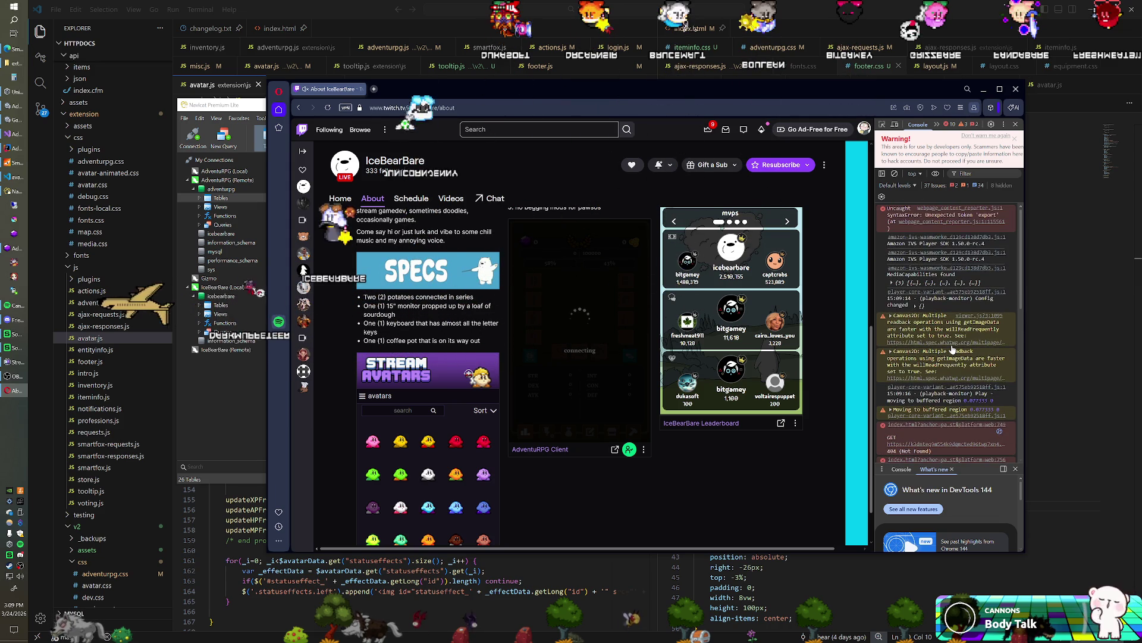
scroll(952, 348, "down", 4)
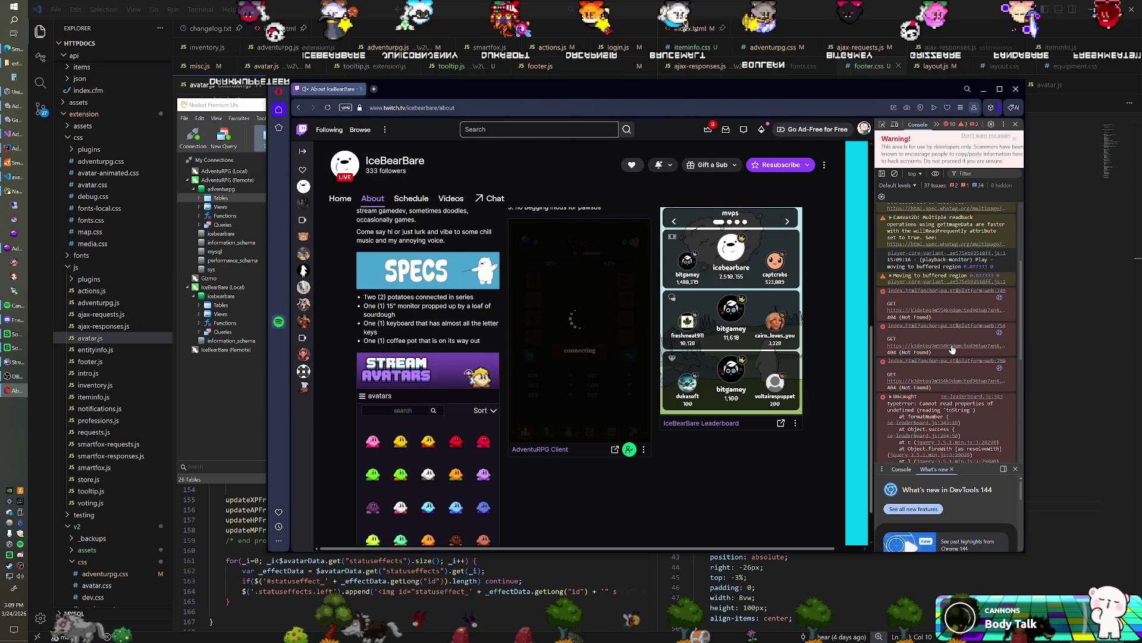
scroll(952, 350, "down", 3)
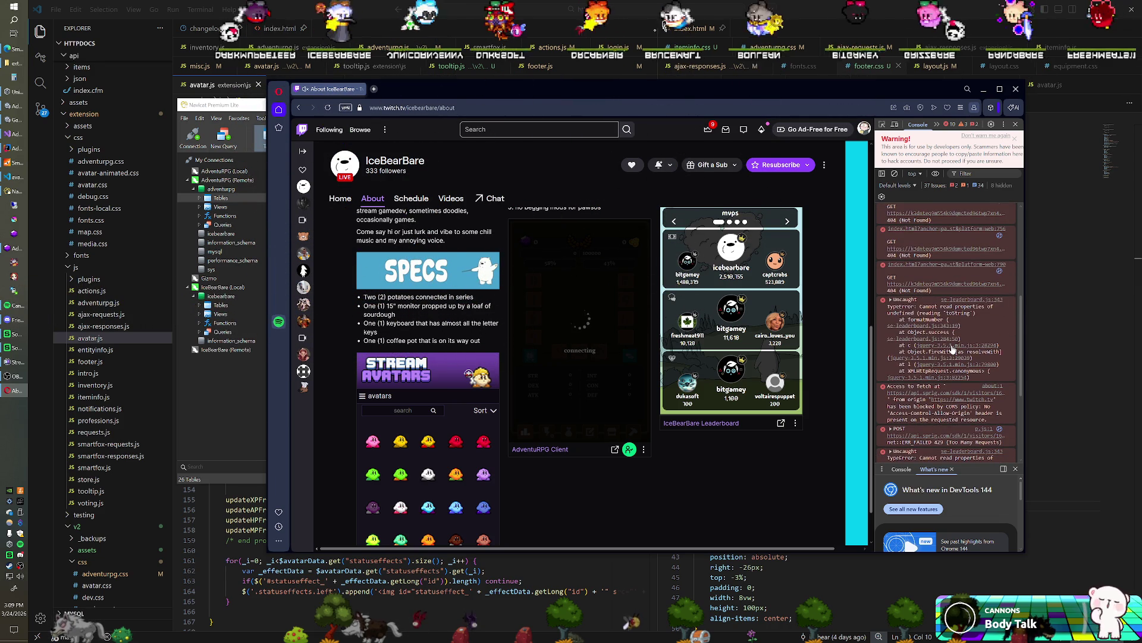
scroll(953, 350, "down", 2)
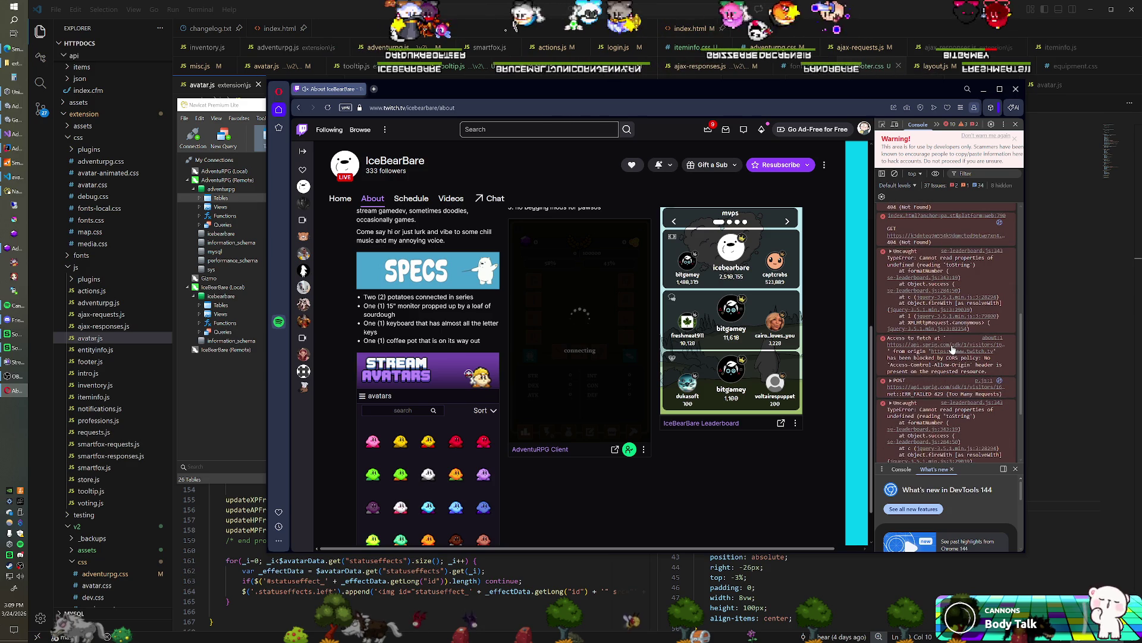
scroll(953, 350, "down", 2)
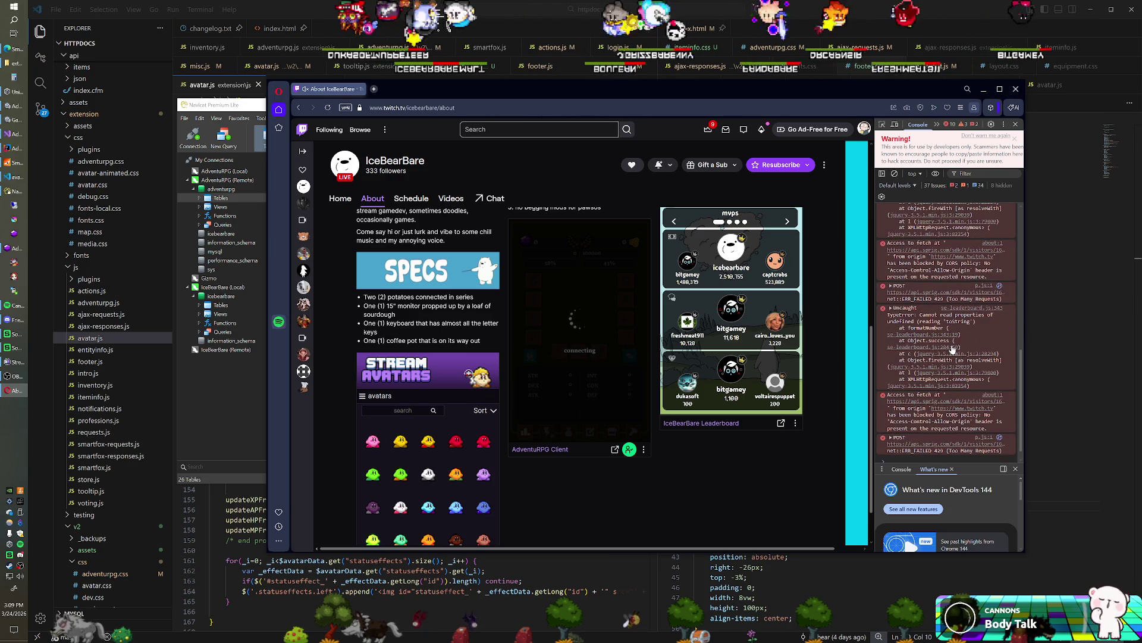
scroll(953, 350, "down", 2)
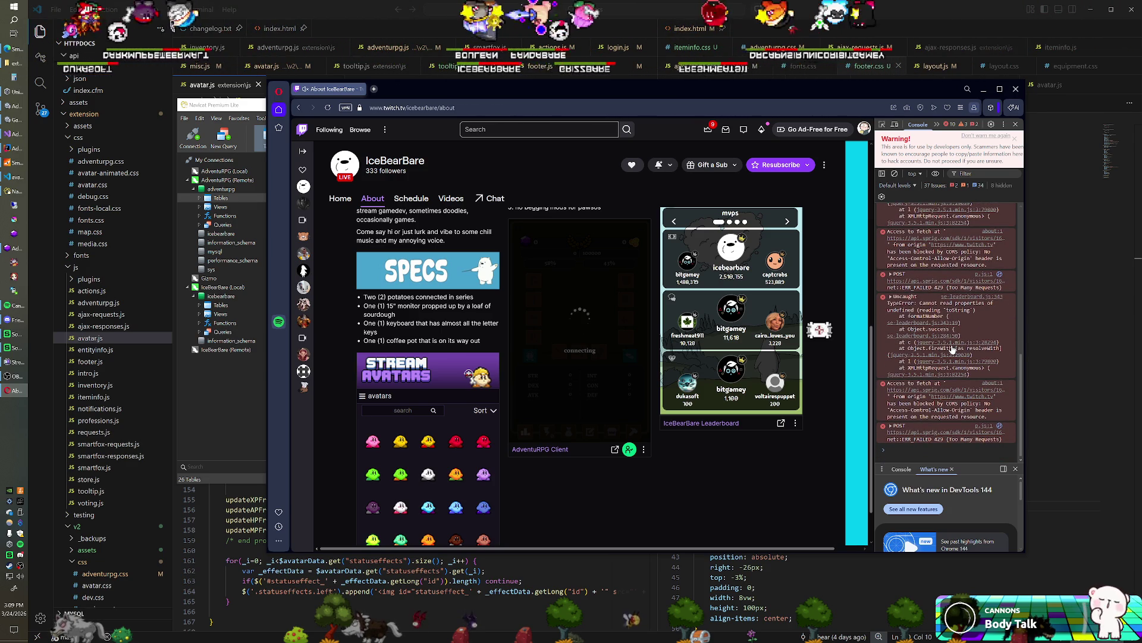
scroll(952, 350, "up", 3)
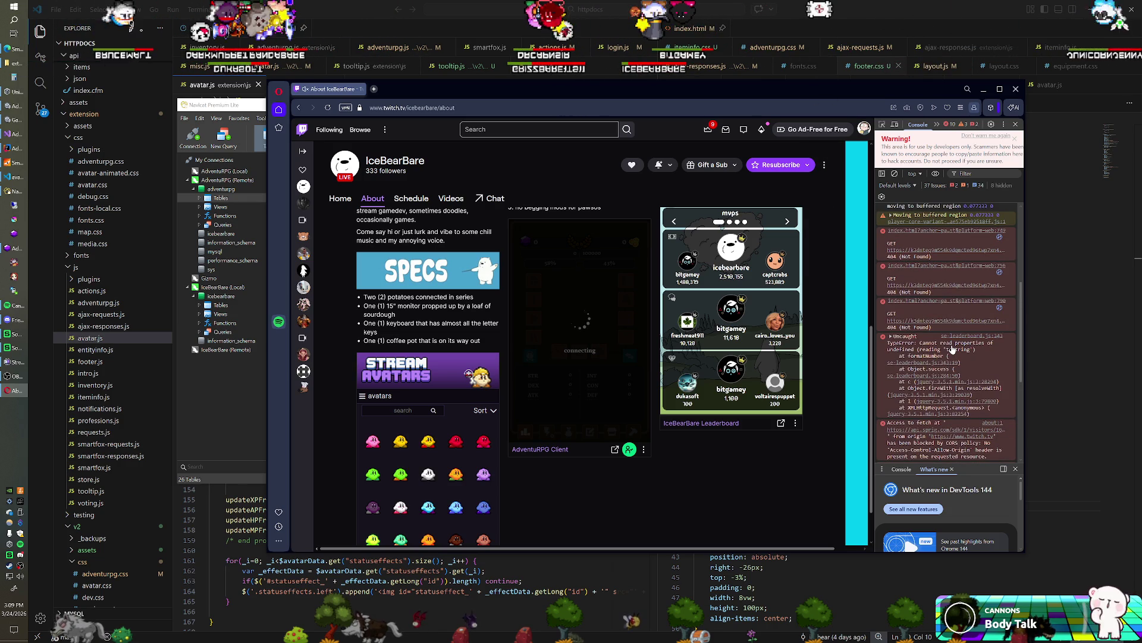
scroll(953, 350, "up", 2)
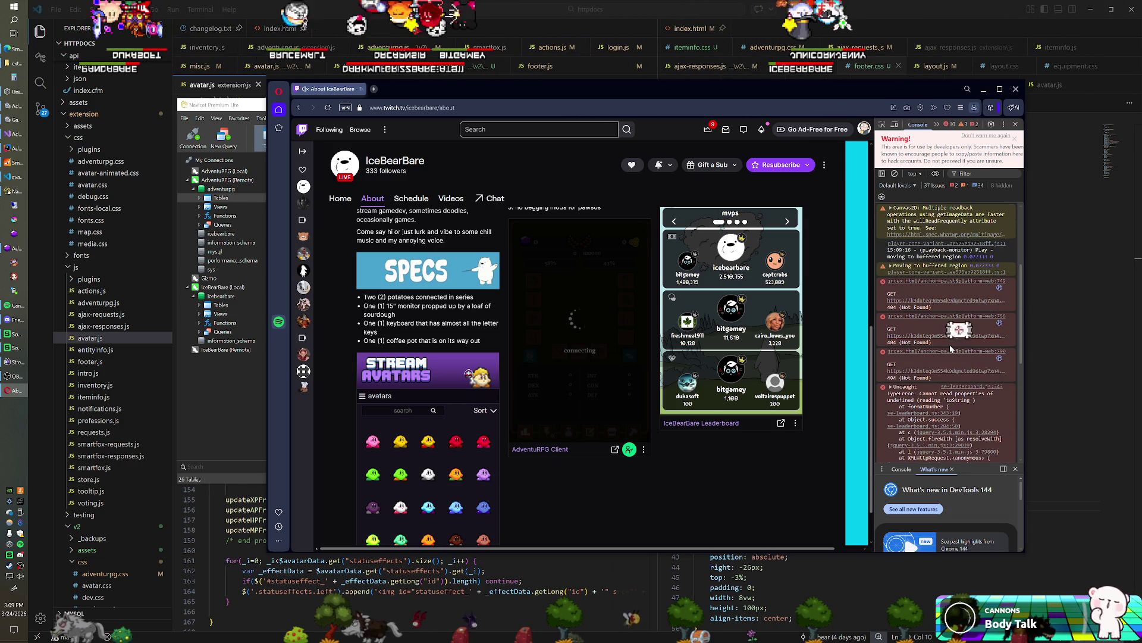
scroll(951, 350, "down", 2)
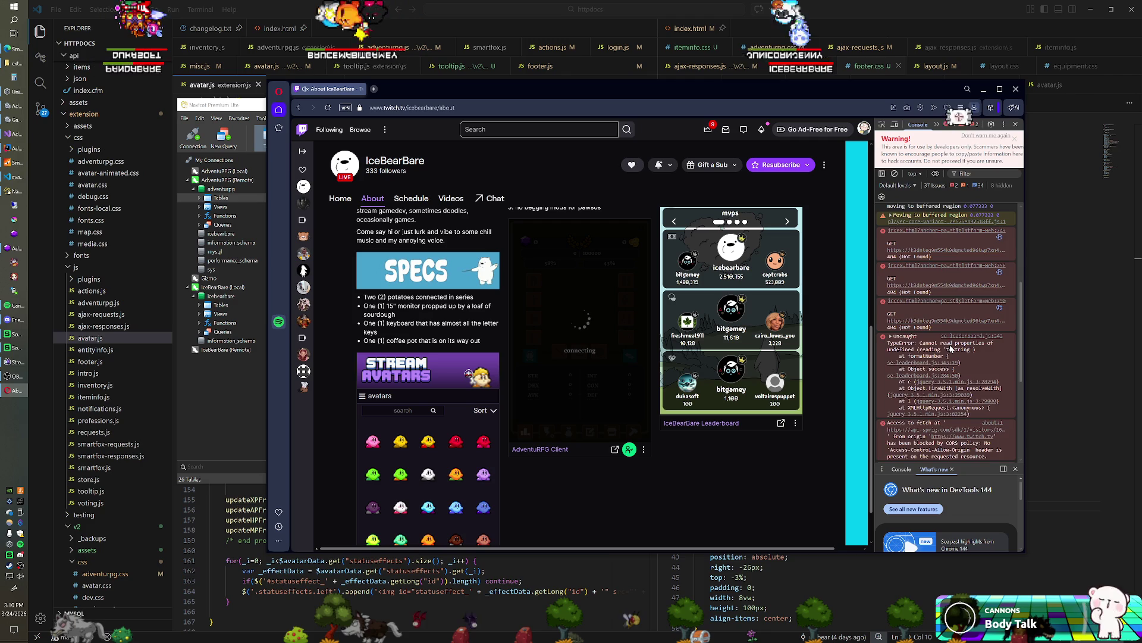
scroll(951, 349, "up", 2)
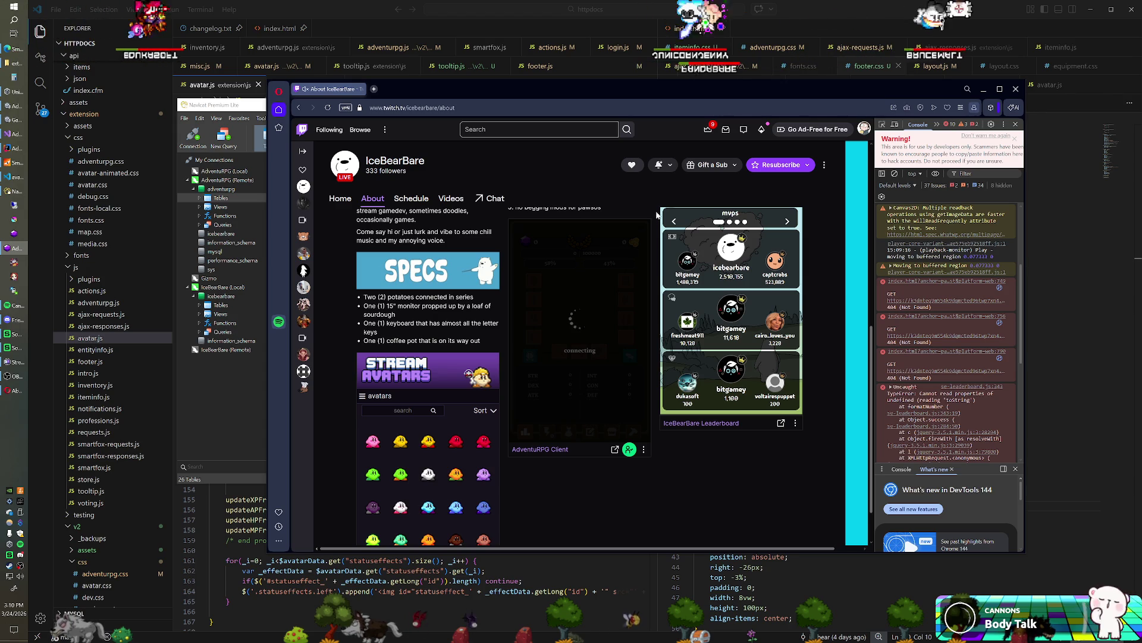
Revoke the AdventuRPG Client extension's access to the Twitch user ID.
scroll(567, 220, "up", 1)
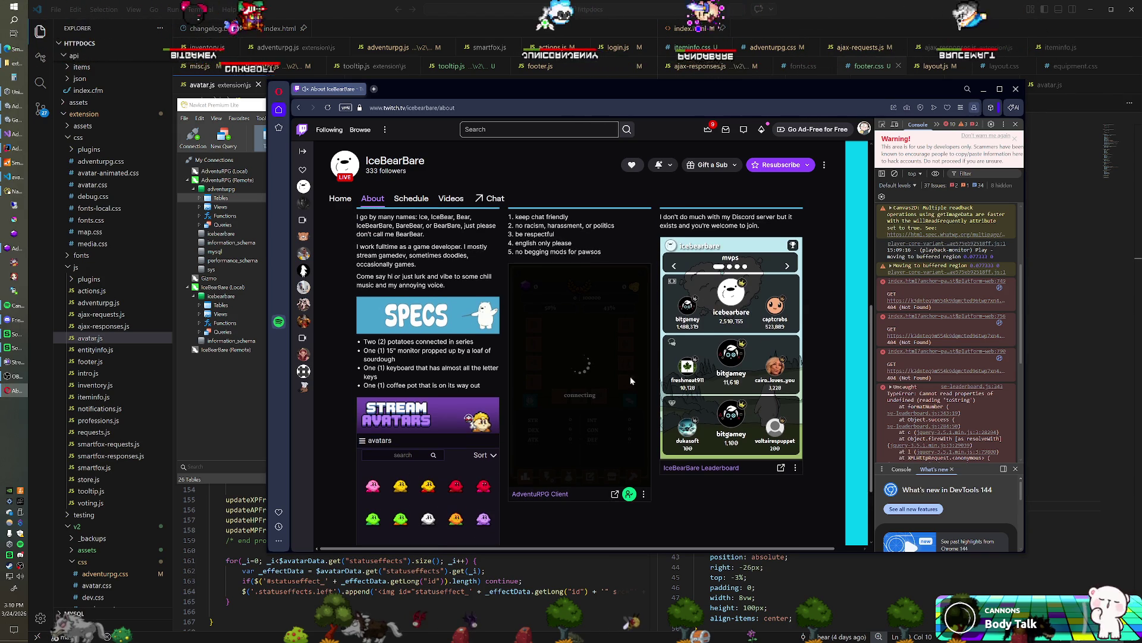
left_click(630, 494)
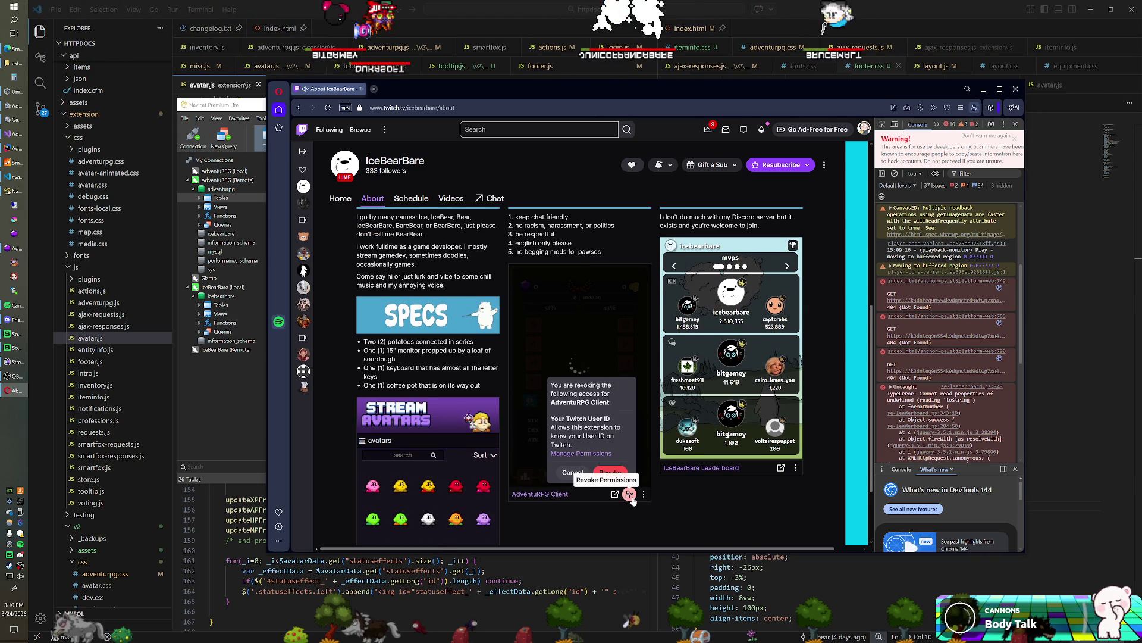
left_click(607, 471)
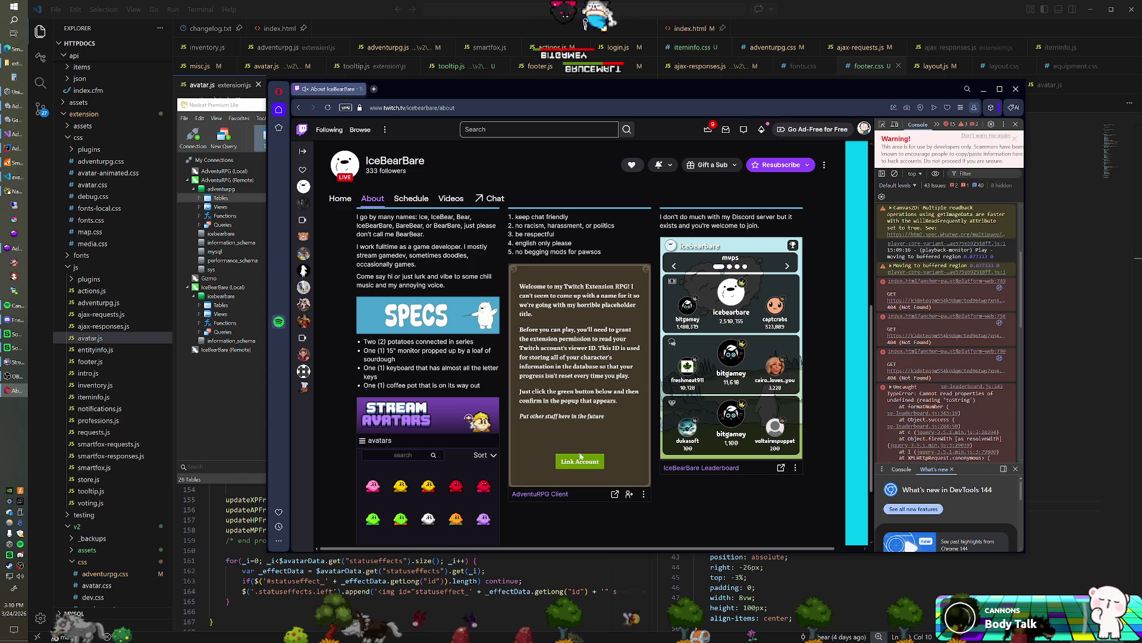
Re-link the account by granting user ID access, and close the DevTools What's new drawer.
left_click(581, 456)
left_click(610, 472)
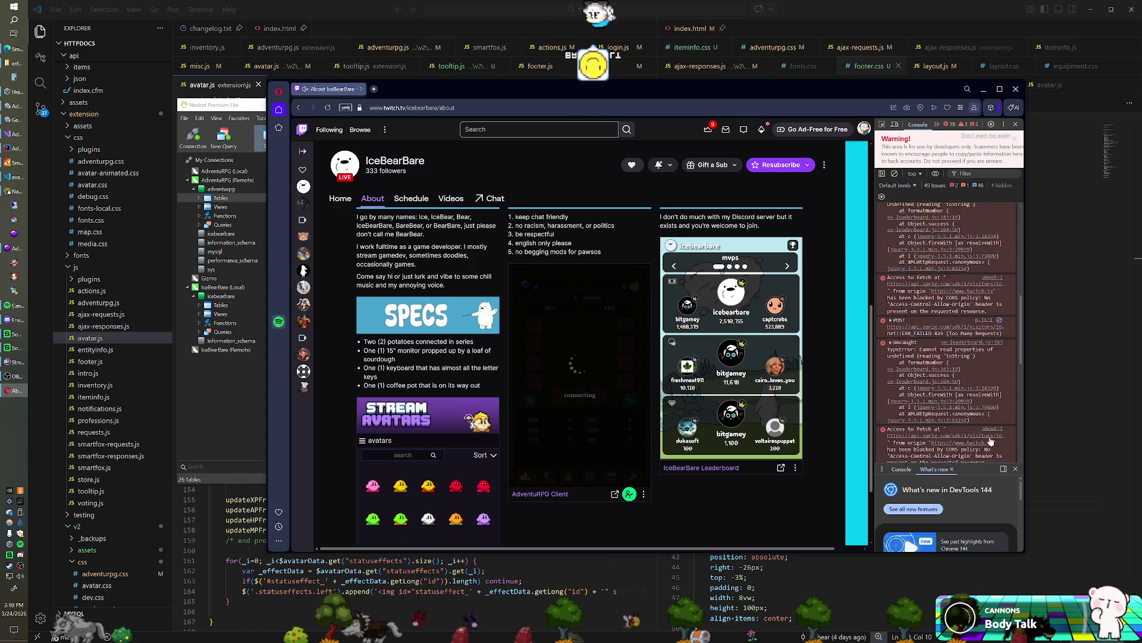
left_click(1016, 469)
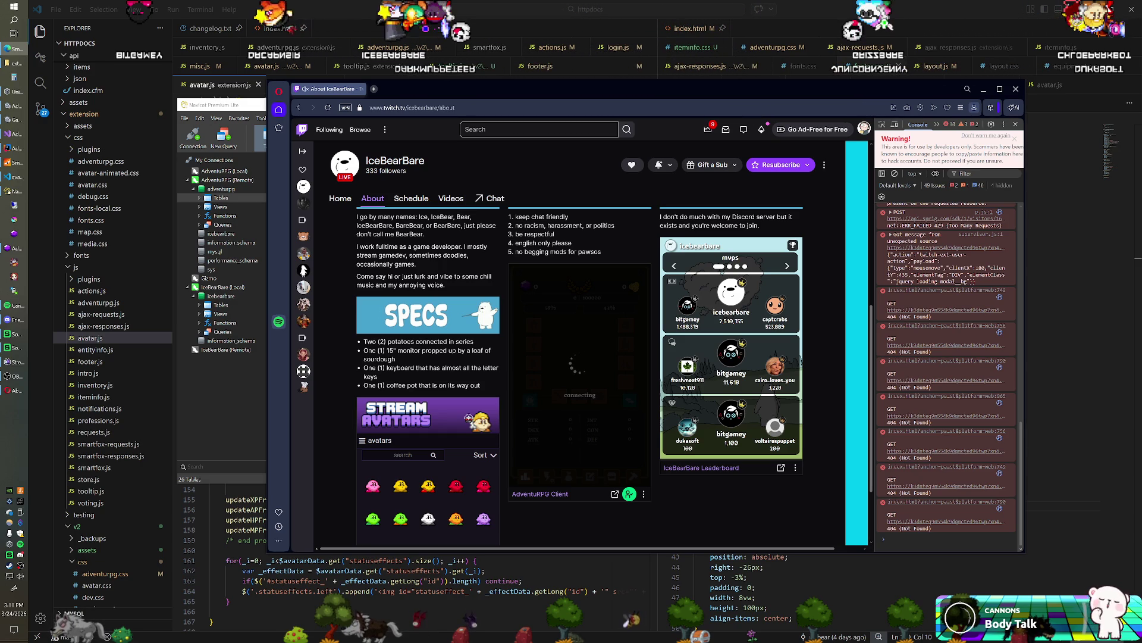
left_click(17, 151)
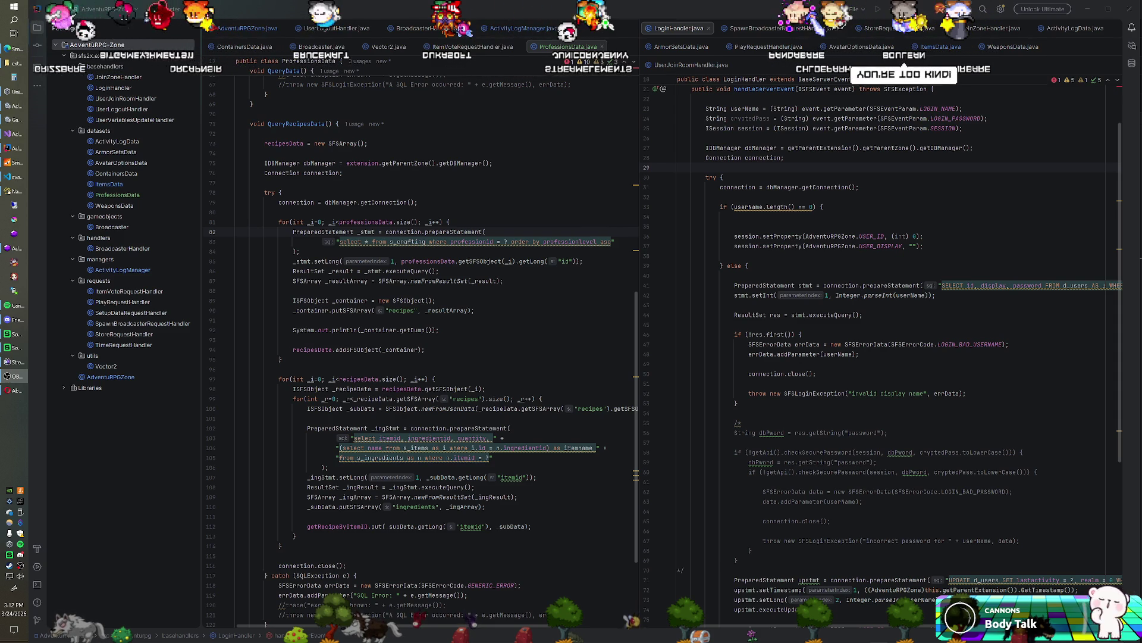
Reopen the AdventuRPG-Room project from Recent Projects in a separate IntelliJ window.
left_click(418, 202)
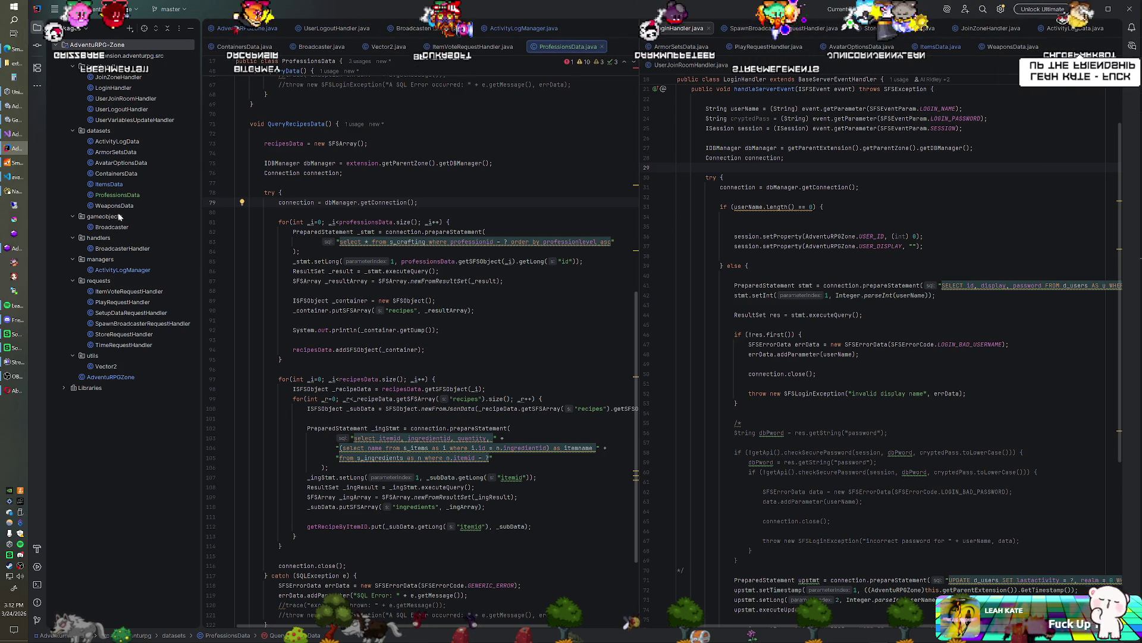
left_click(54, 9)
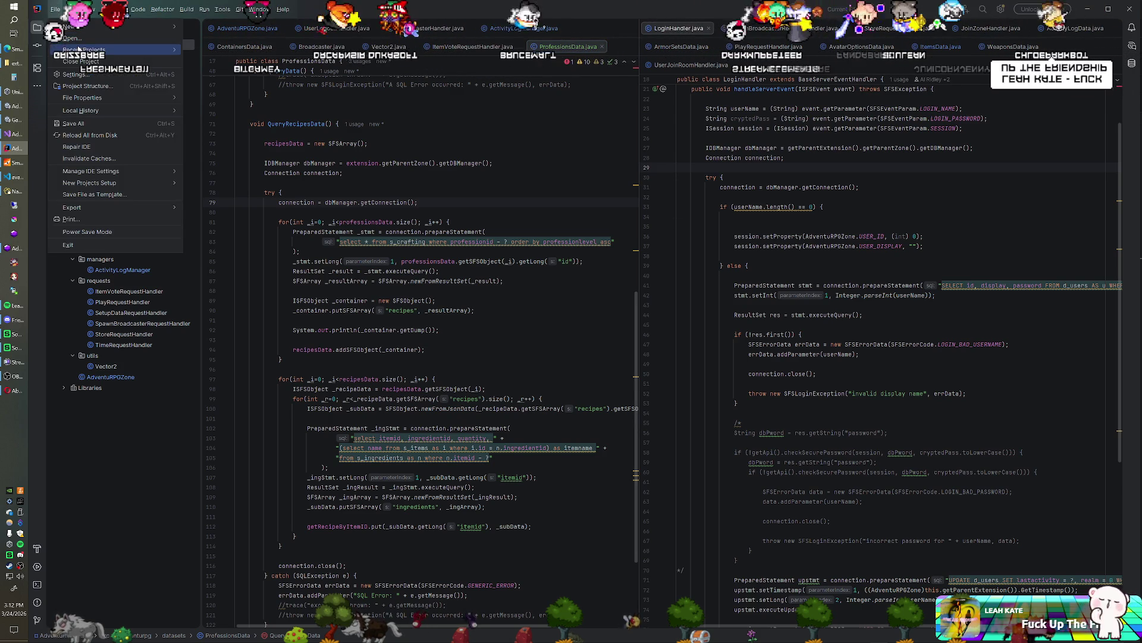
left_click(221, 51)
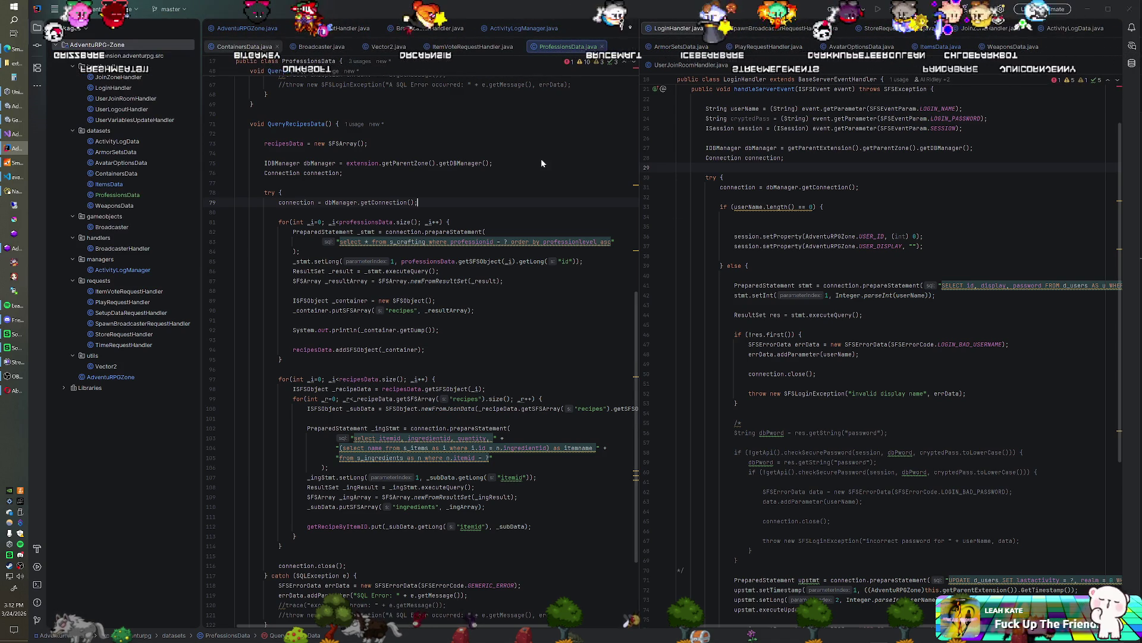
left_click(592, 354)
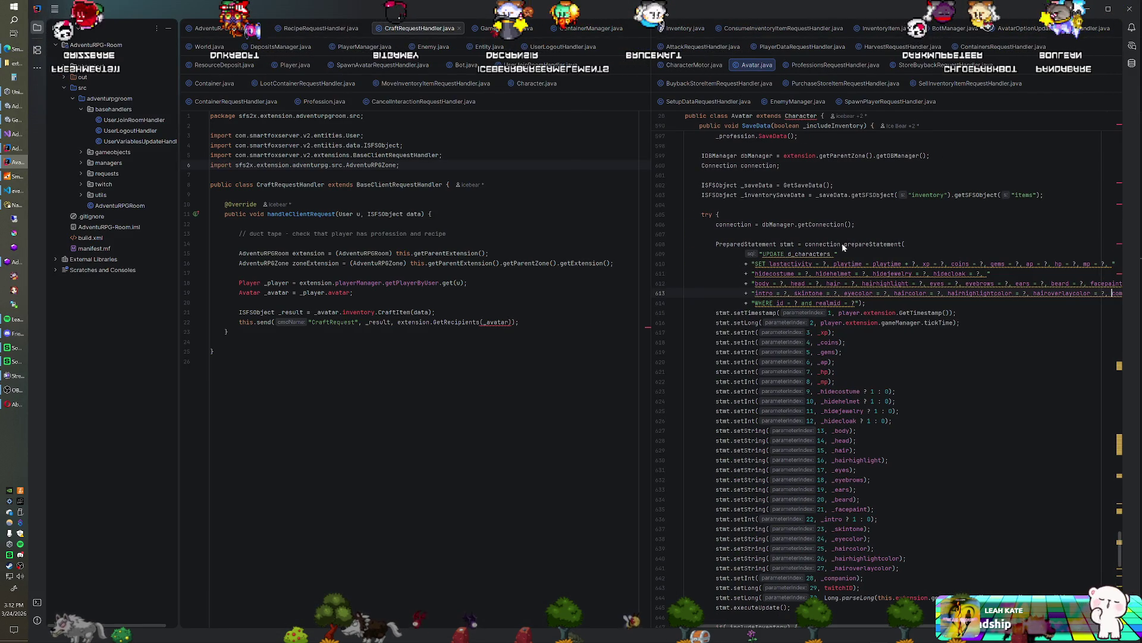
Read through Avatar.java's SaveData code around the d_characters update.
left_click(846, 342)
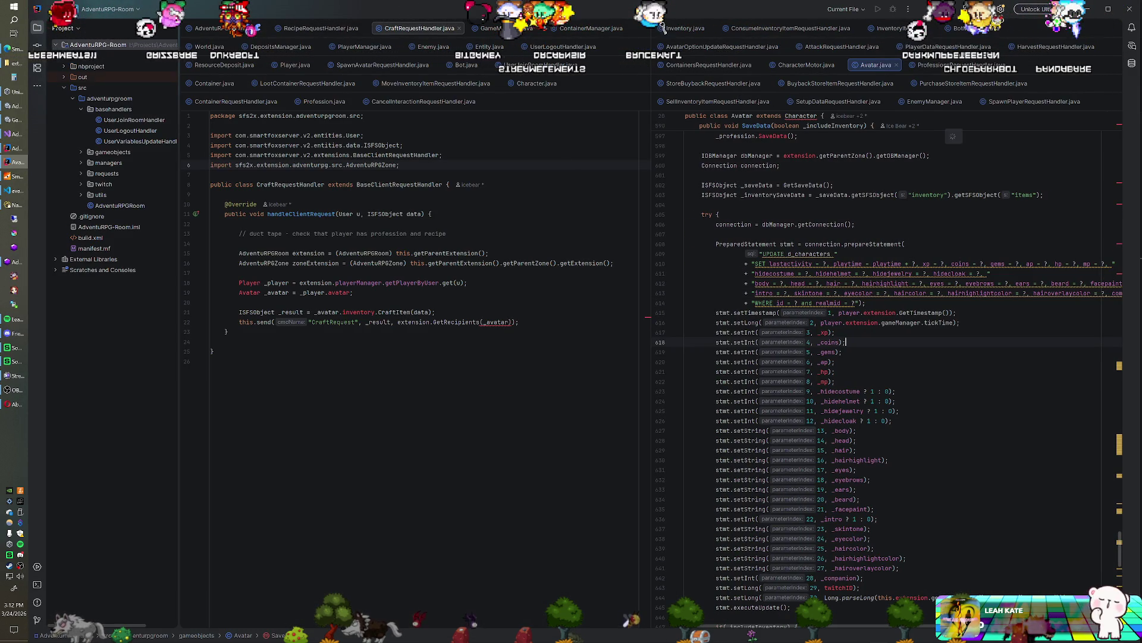
scroll(886, 368, "down", 10)
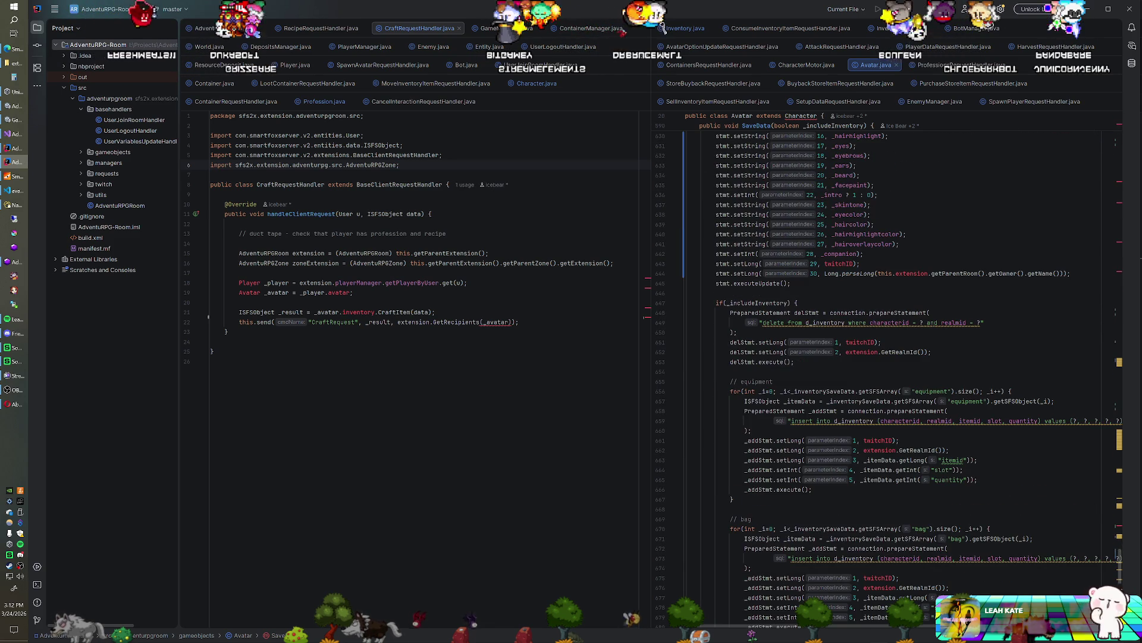
scroll(893, 368, "down", 8)
scroll(892, 369, "up", 6)
scroll(892, 357, "up", 20)
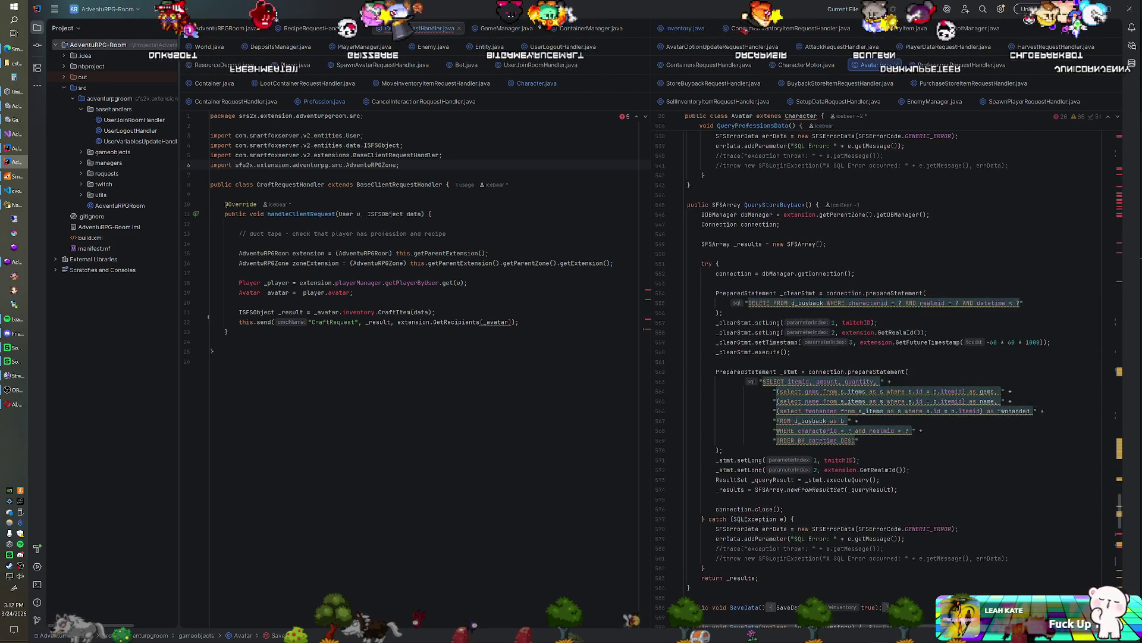
scroll(892, 357, "up", 20)
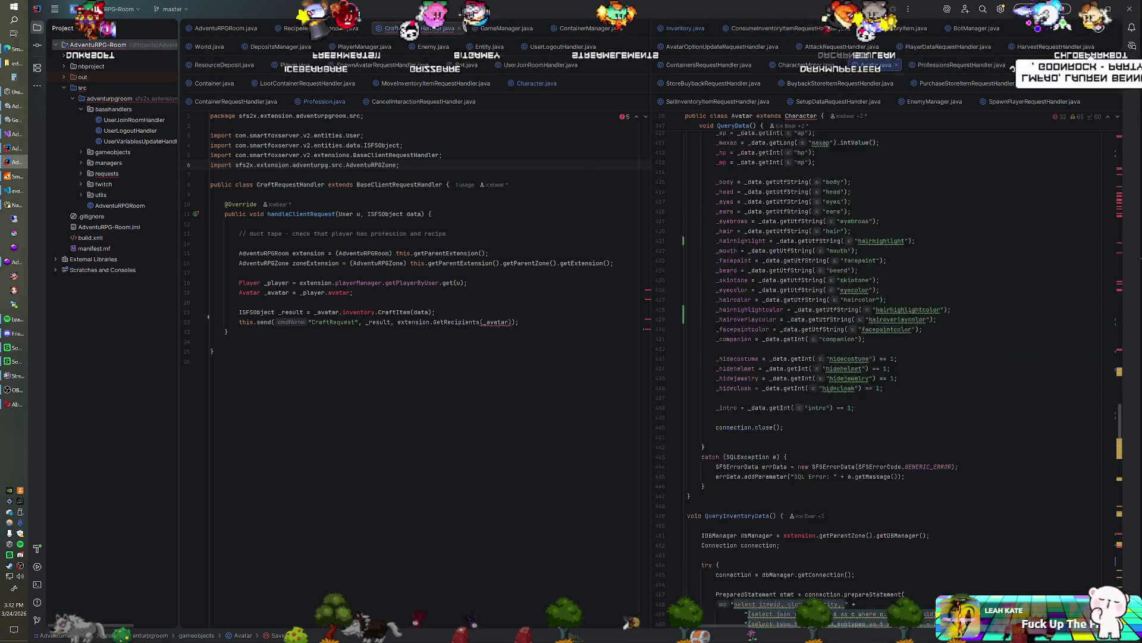
scroll(892, 369, "up", 20)
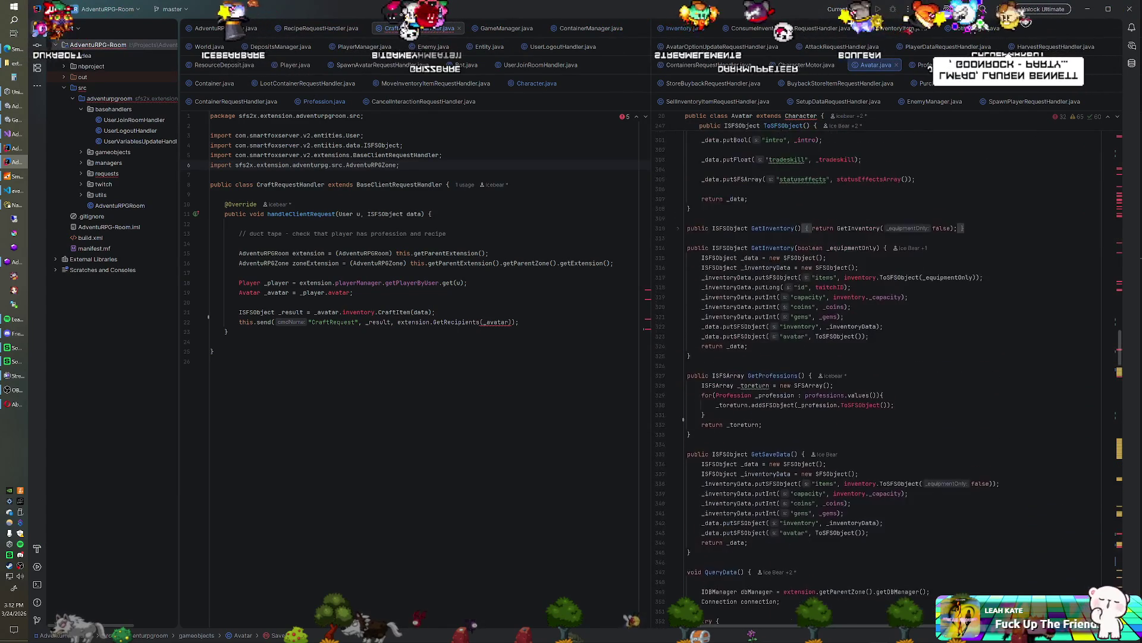
scroll(893, 357, "up", 12)
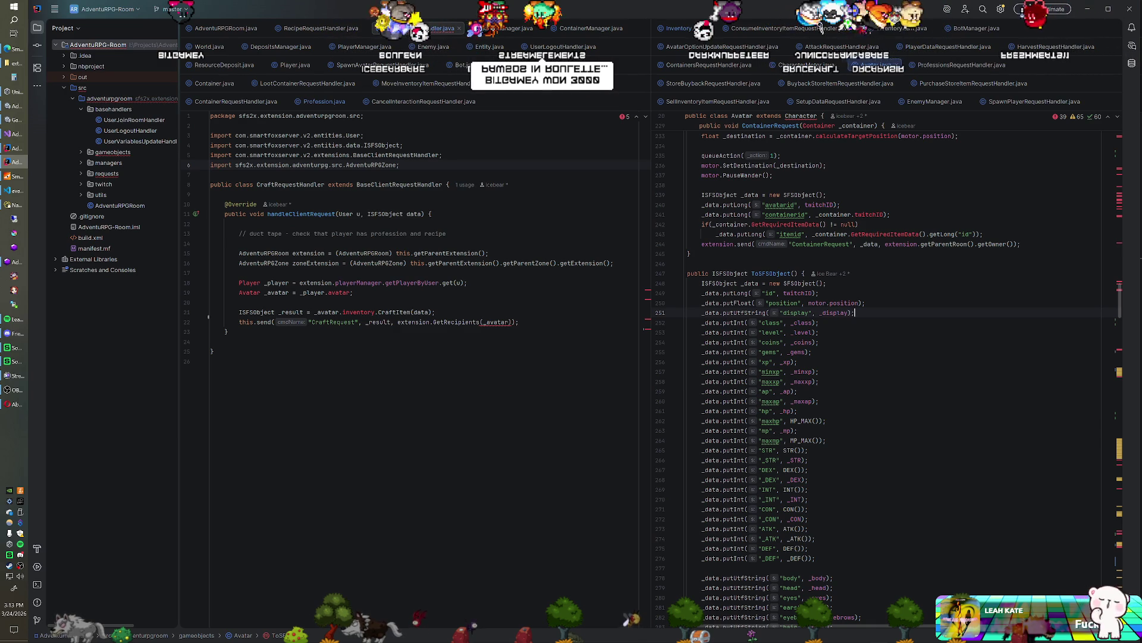
scroll(892, 369, "up", 7)
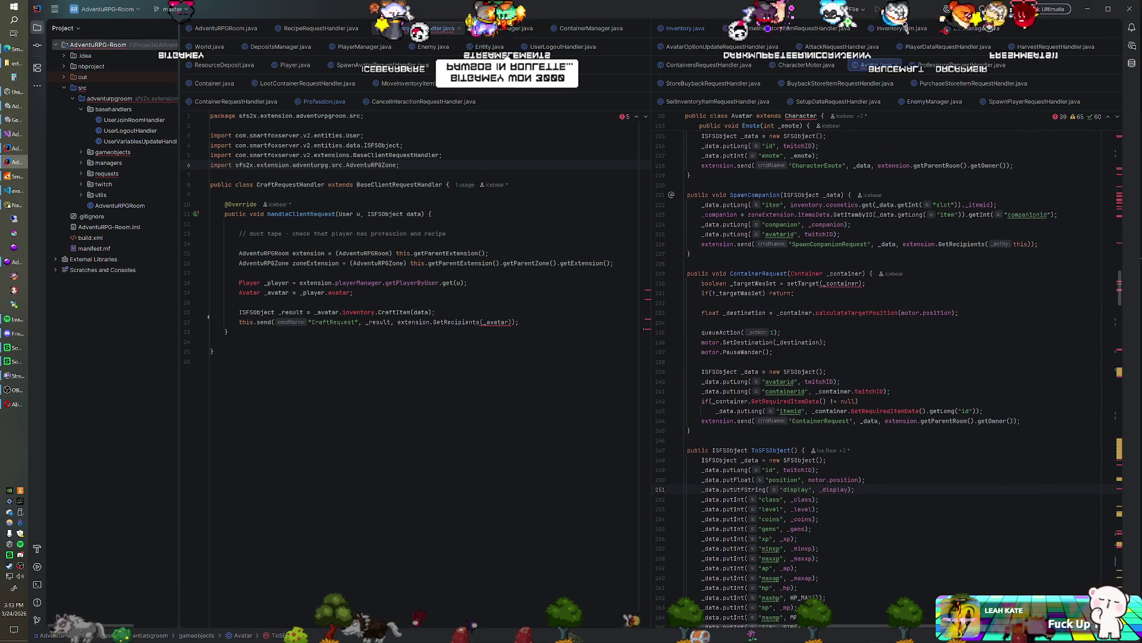
Search Avatar.java for 'display' to find the d_users name lookup, then stop the game in Unity.
left_click(839, 263)
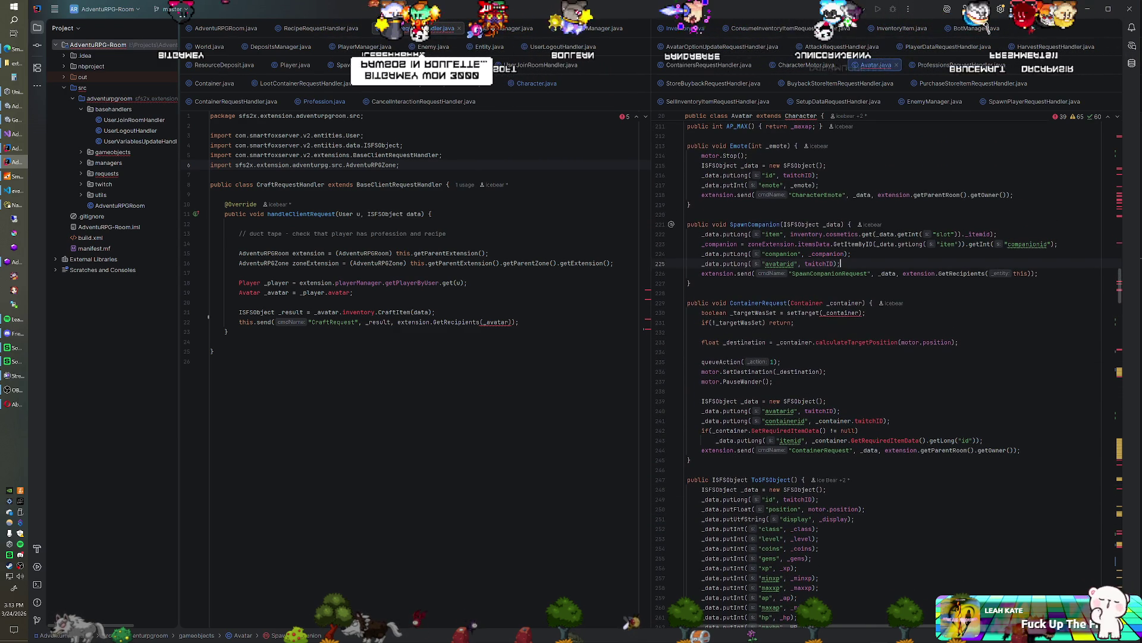
key("ctrl+f")
type("display")
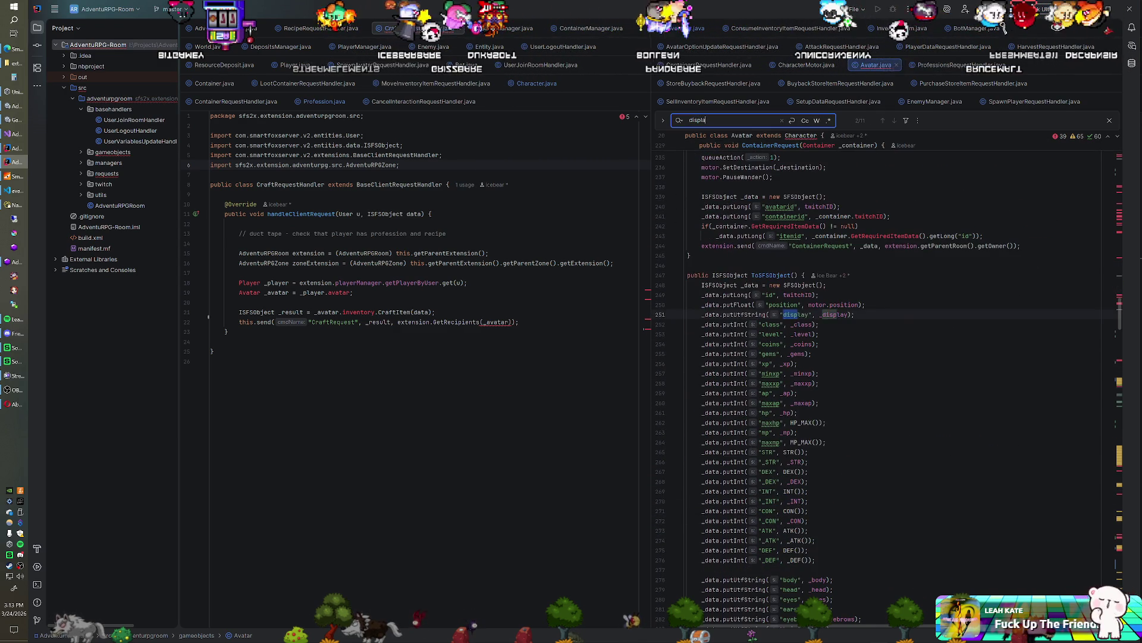
key("Return")
key("Return")
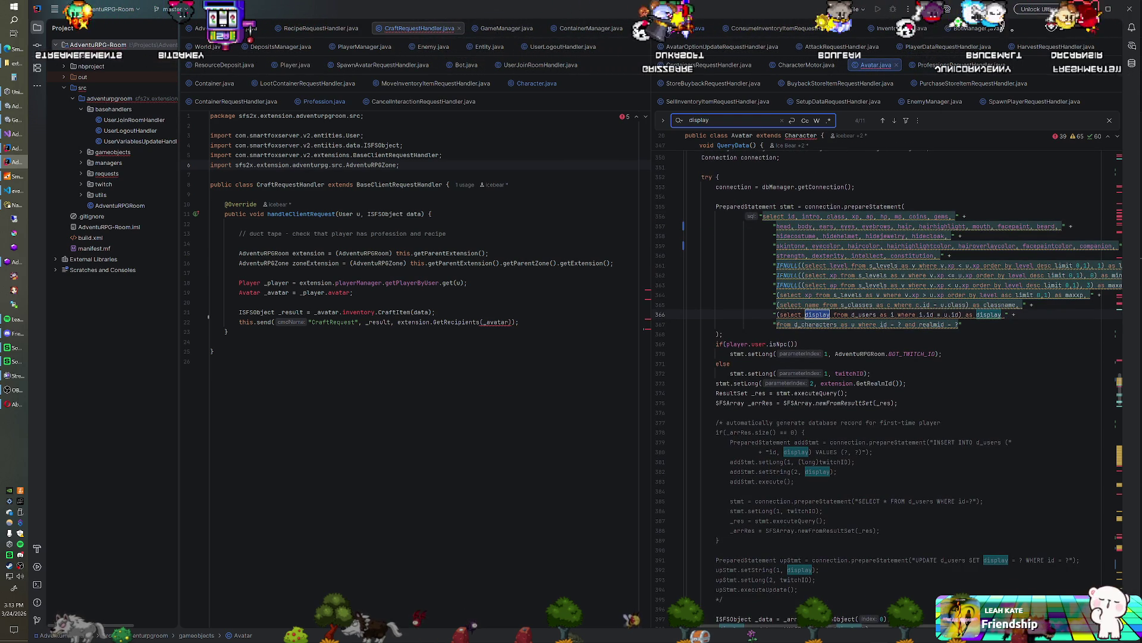
key("alt+Tab")
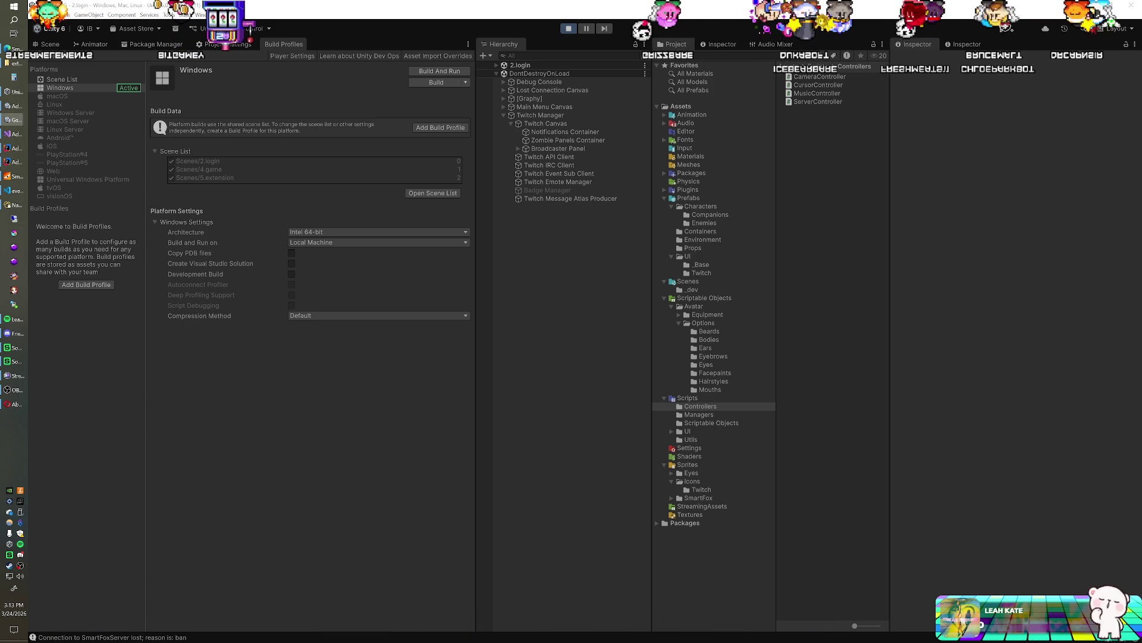
left_click(572, 31)
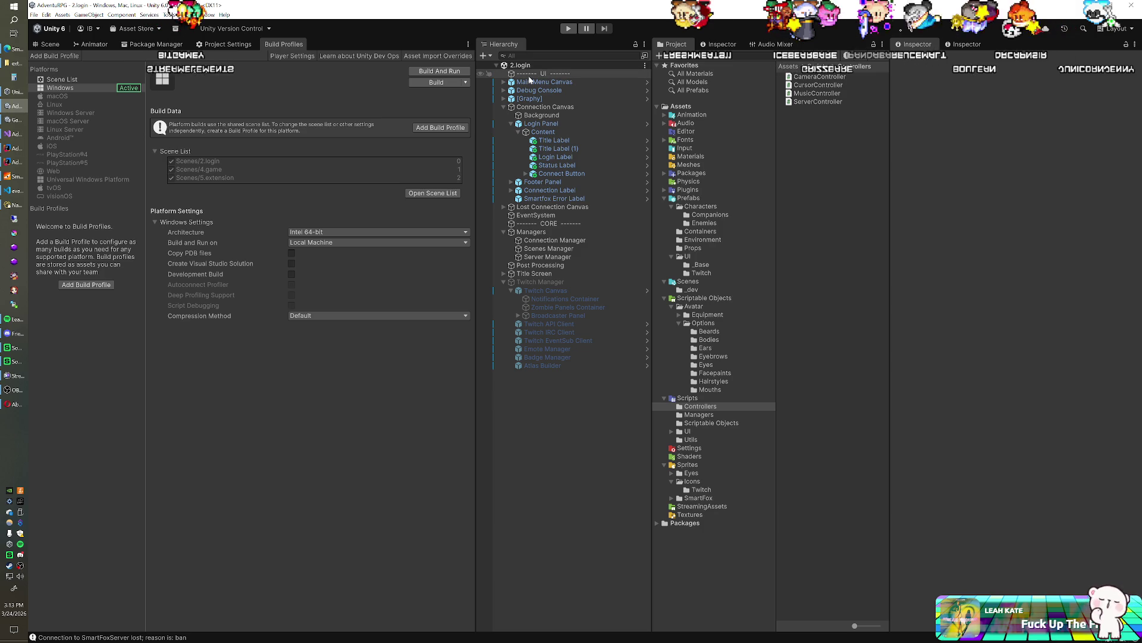
Switch the Server Manager's Settings from Local Server to the Remote Server asset.
left_click(543, 242)
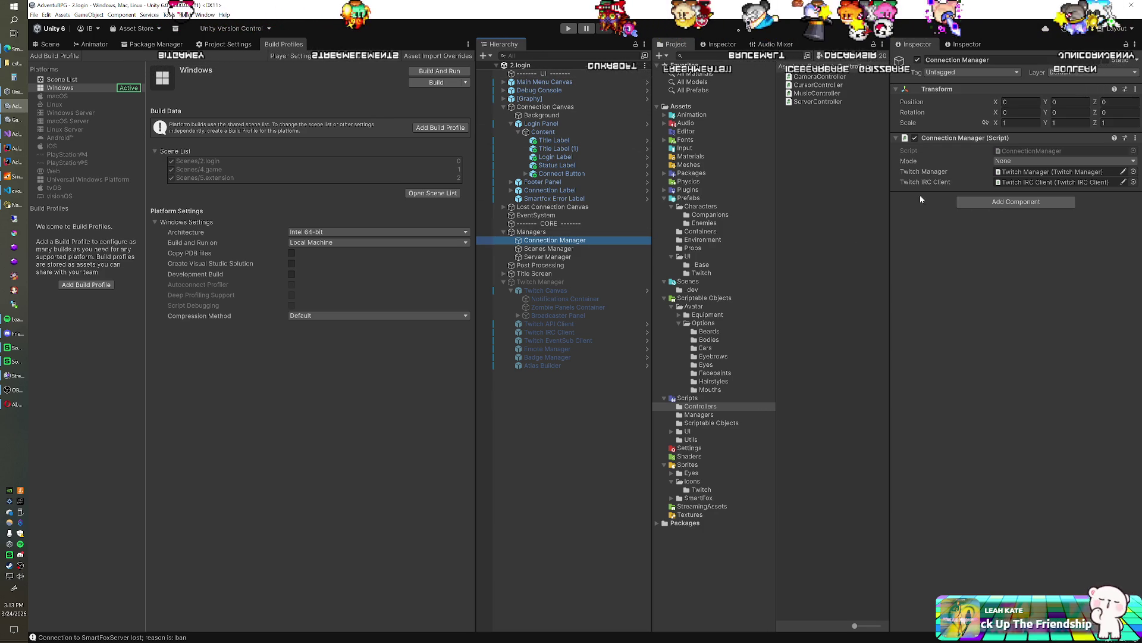
left_click(544, 257)
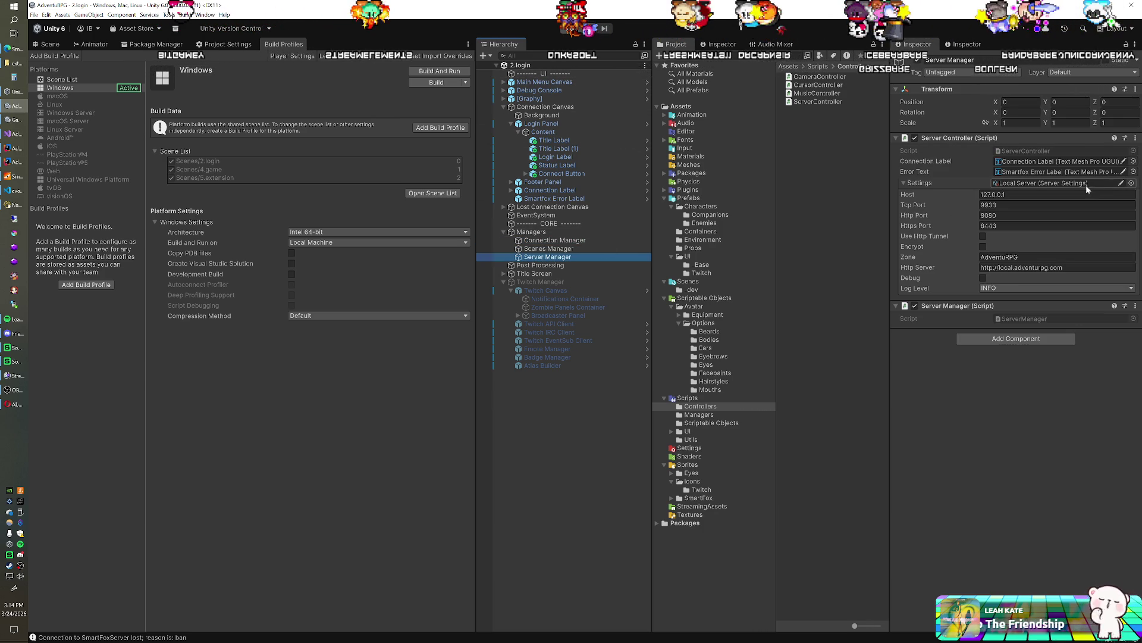
left_click(1130, 183)
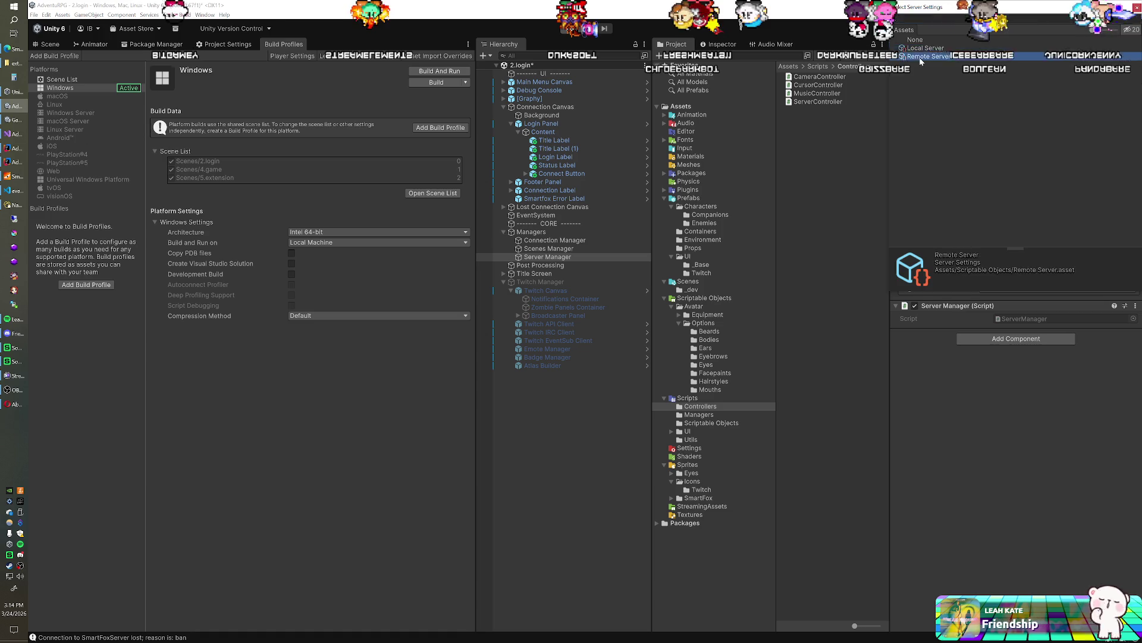
double_click(920, 57)
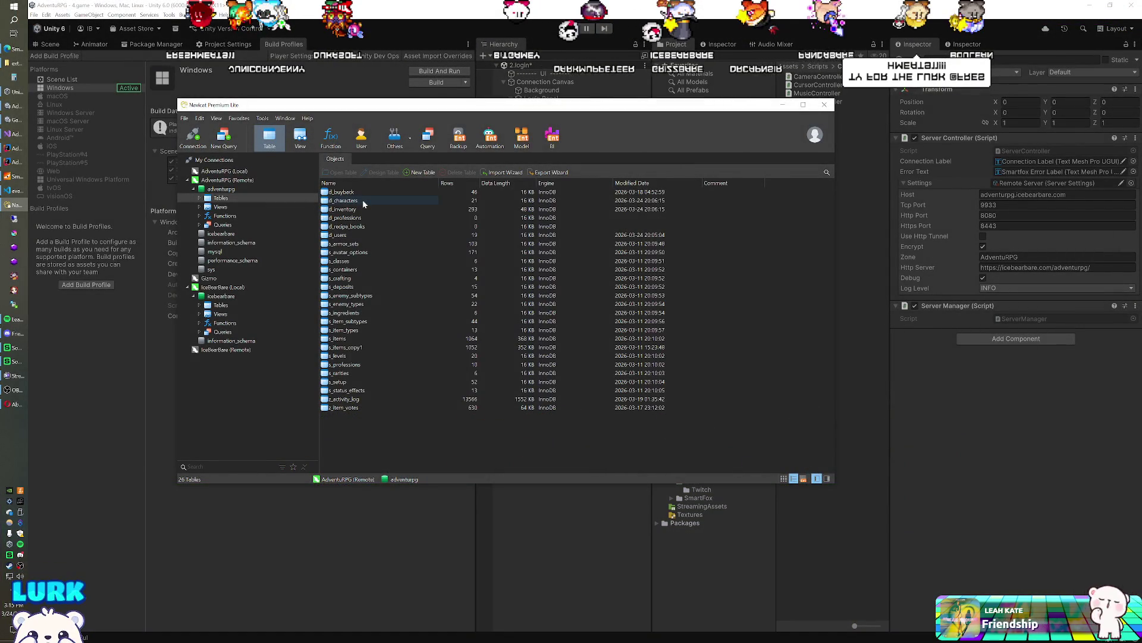
left_click(363, 201)
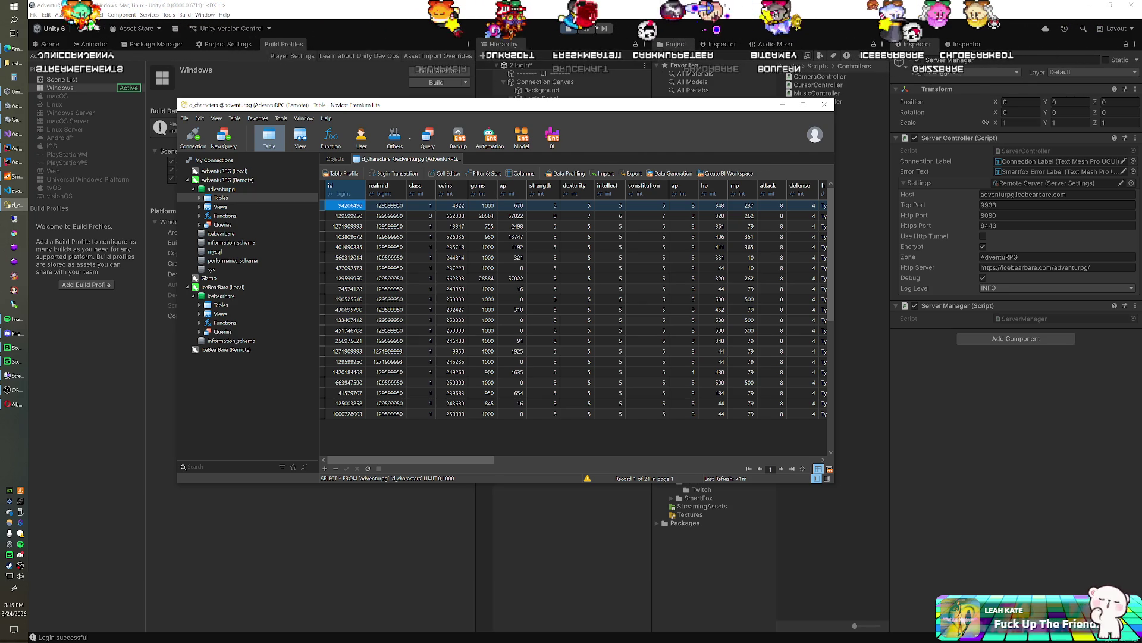
Return from Navicat's d_characters rows to IntelliJ IDEA's Avatar.java query.
key("alt+Tab")
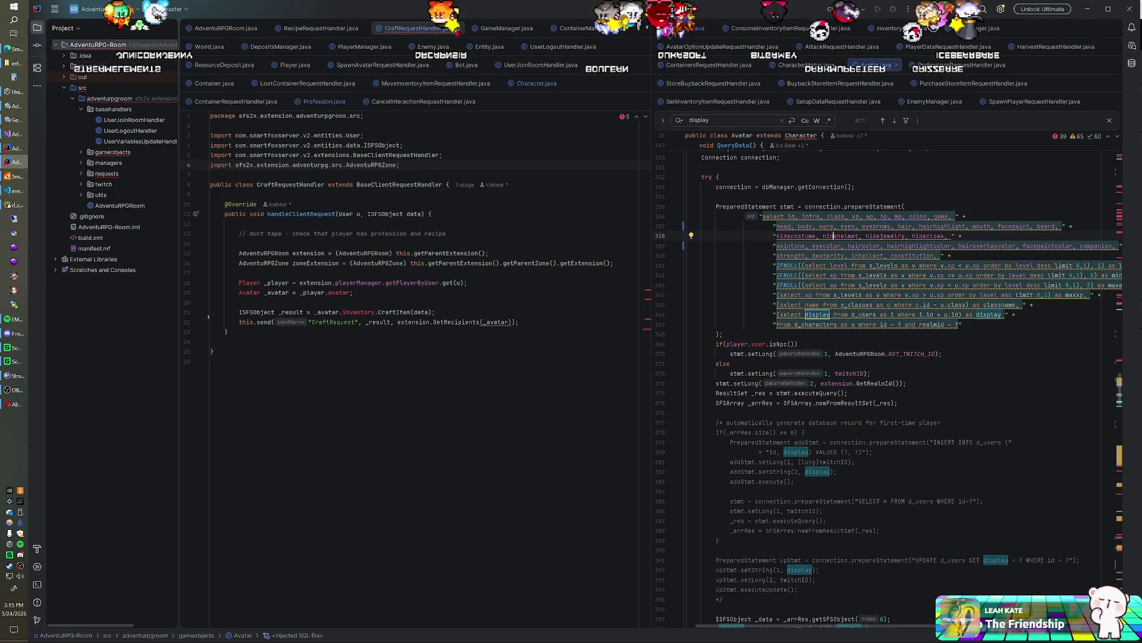
Search the project for '_display =', review the QueryData code in Avatar.java, then return to the game.
key("ctrl+shift+f")
type("_display =")
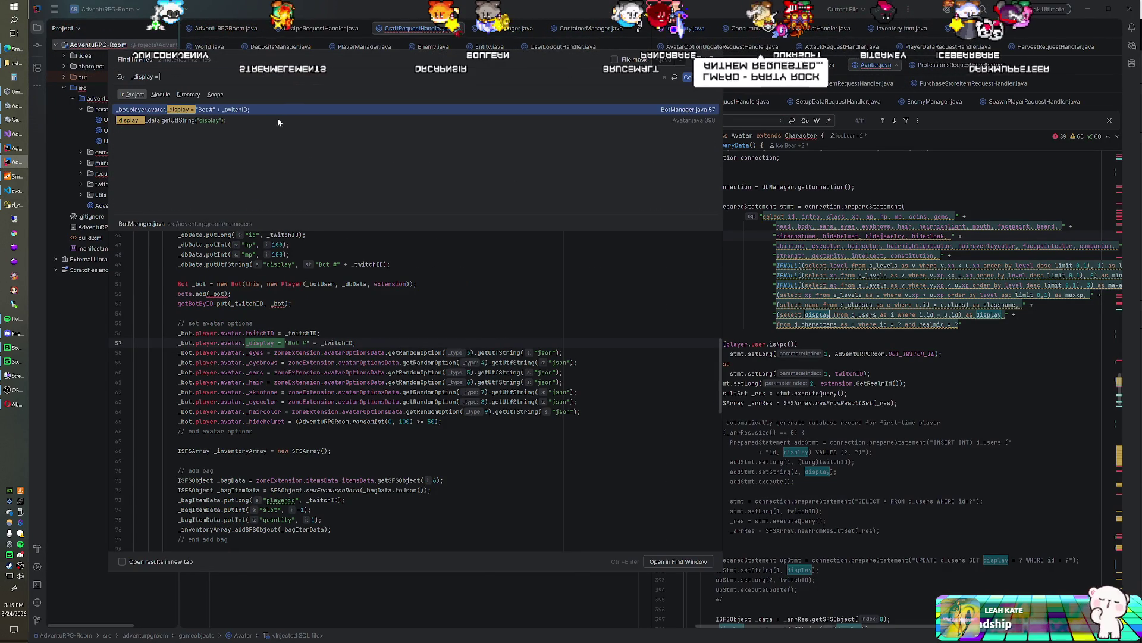
double_click(235, 122)
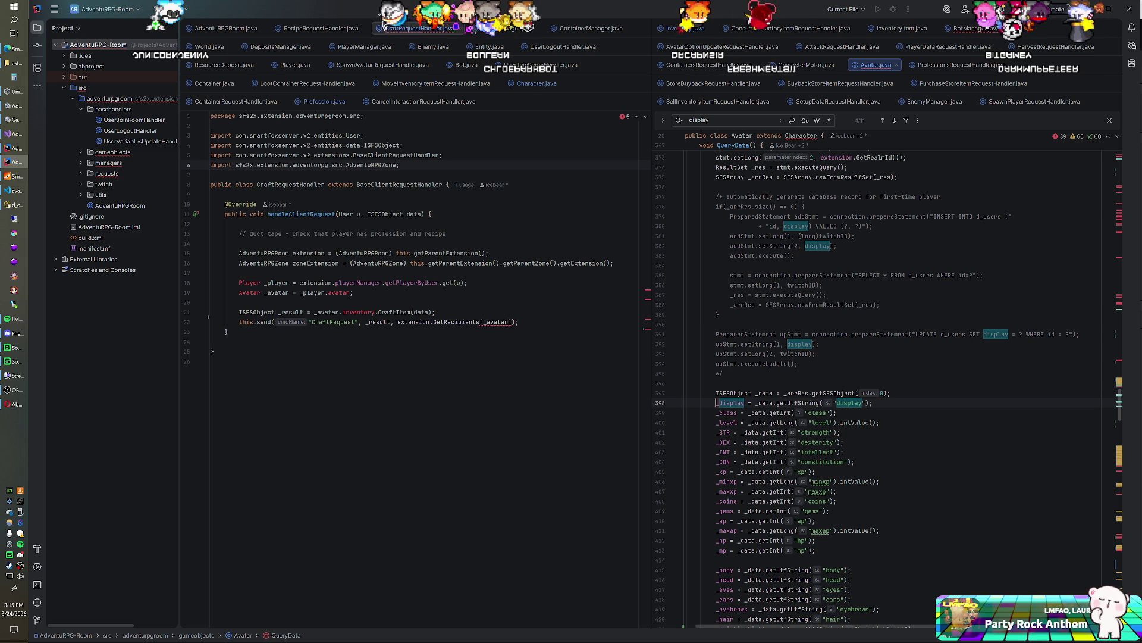
scroll(892, 380, "up", 3)
scroll(892, 381, "up", 4)
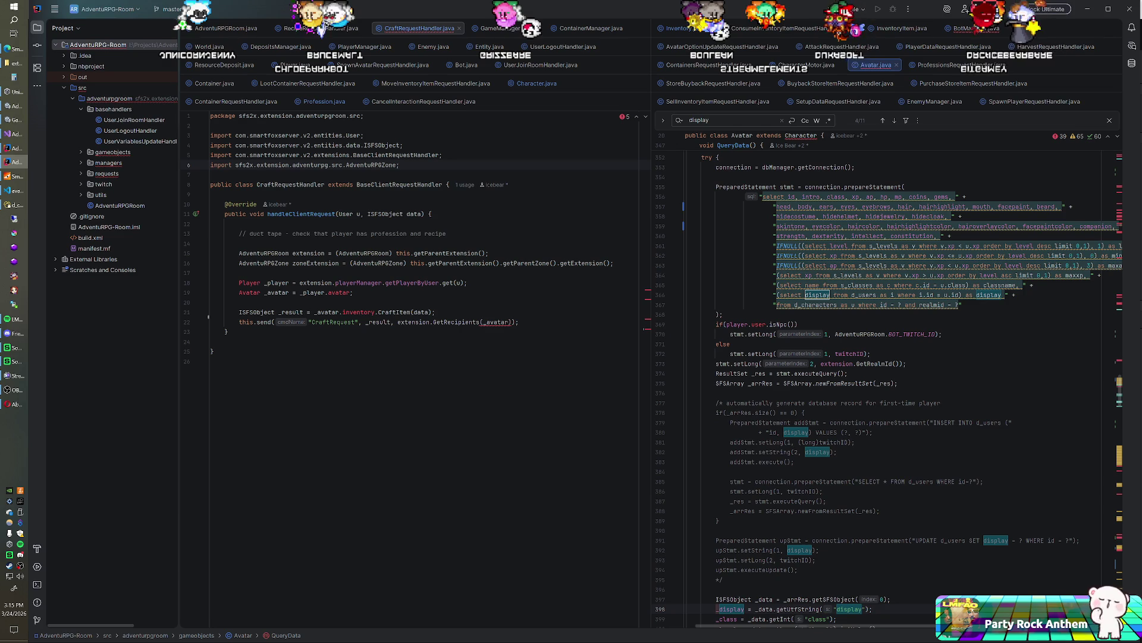
key("alt+Tab")
key("alt+Tab")
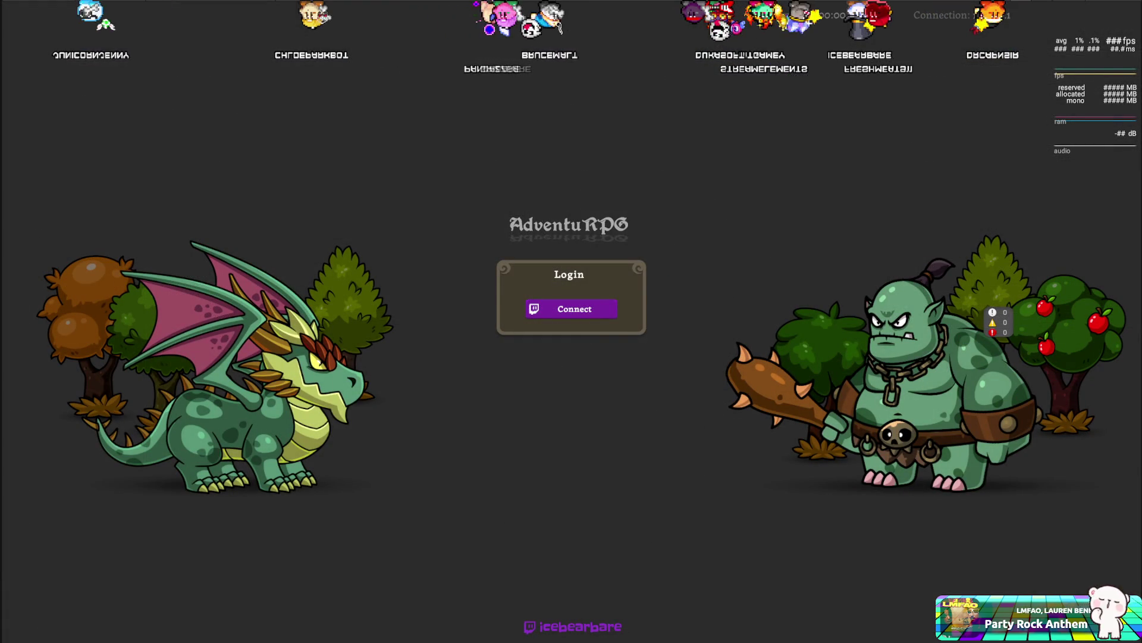
In the d_users table, change one user's realm to the shared value 129599950.
key("alt+Tab")
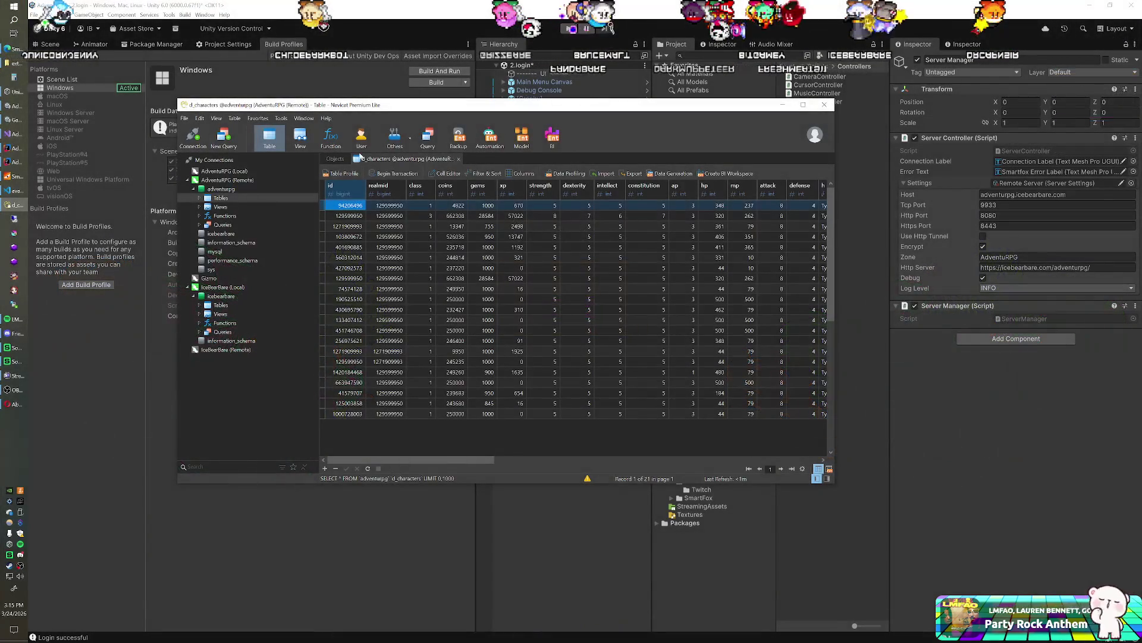
left_click(334, 160)
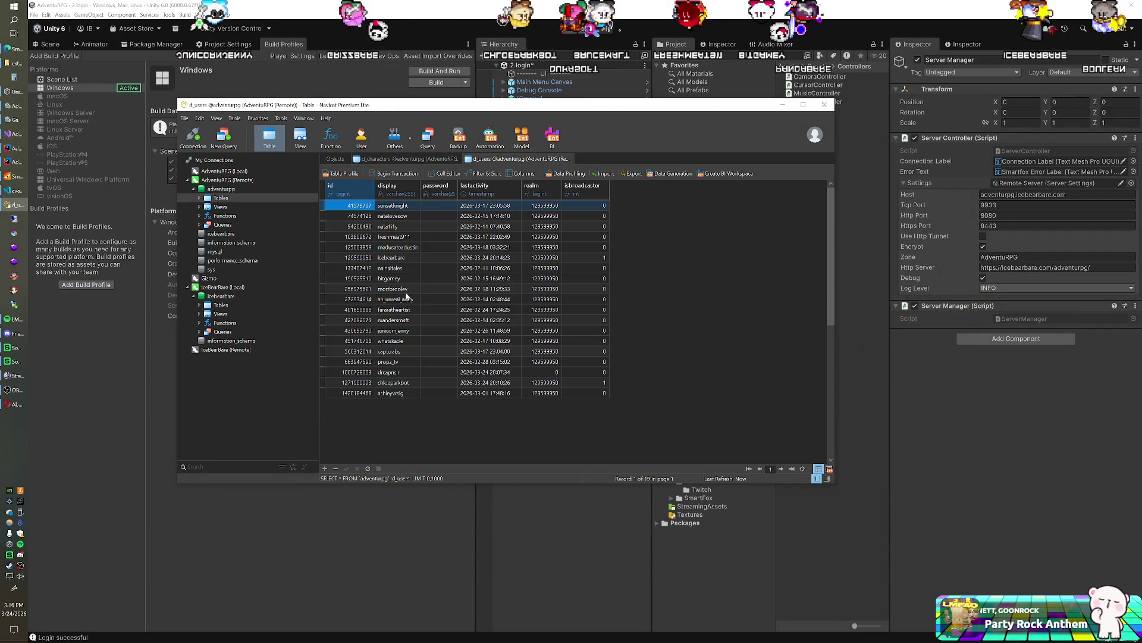
left_click(538, 371)
type("129599")
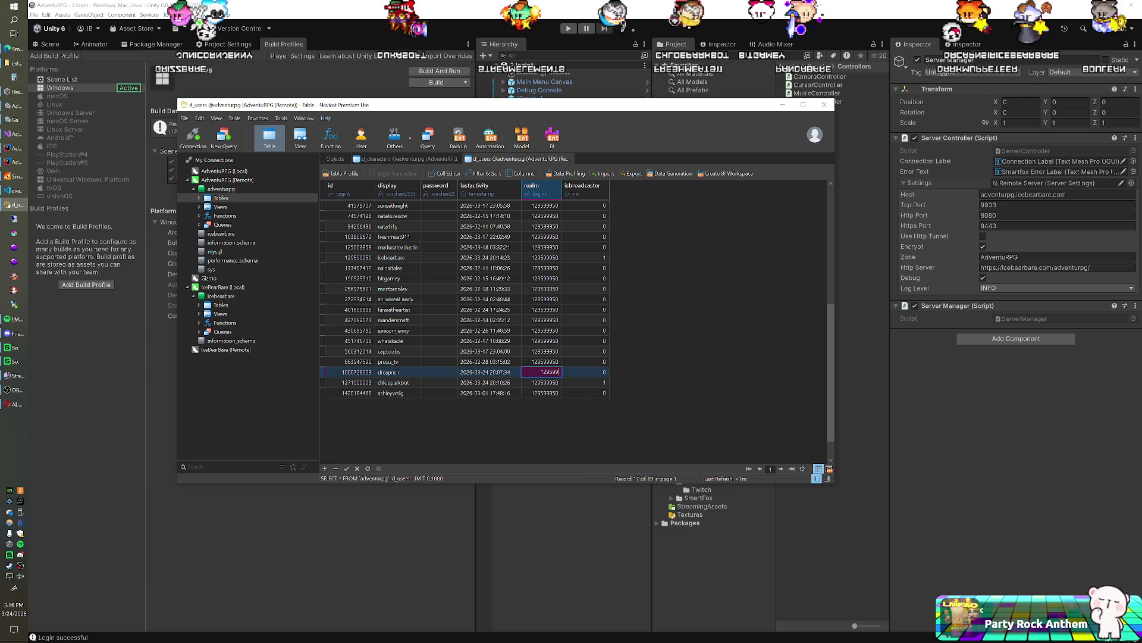
type("50")
key("Return")
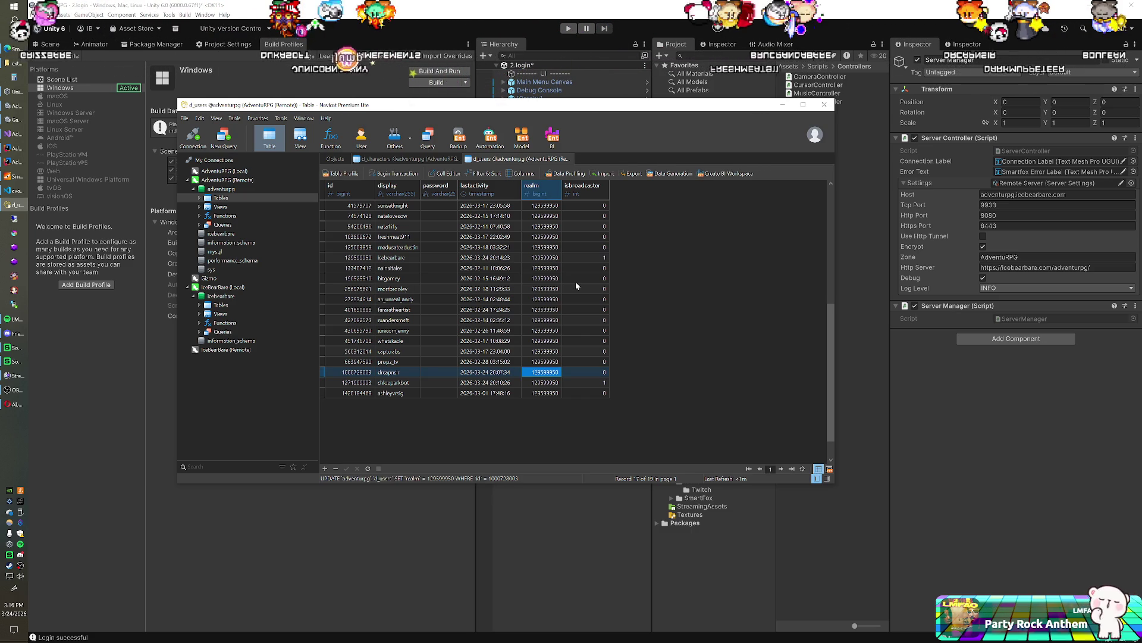
left_click(429, 161)
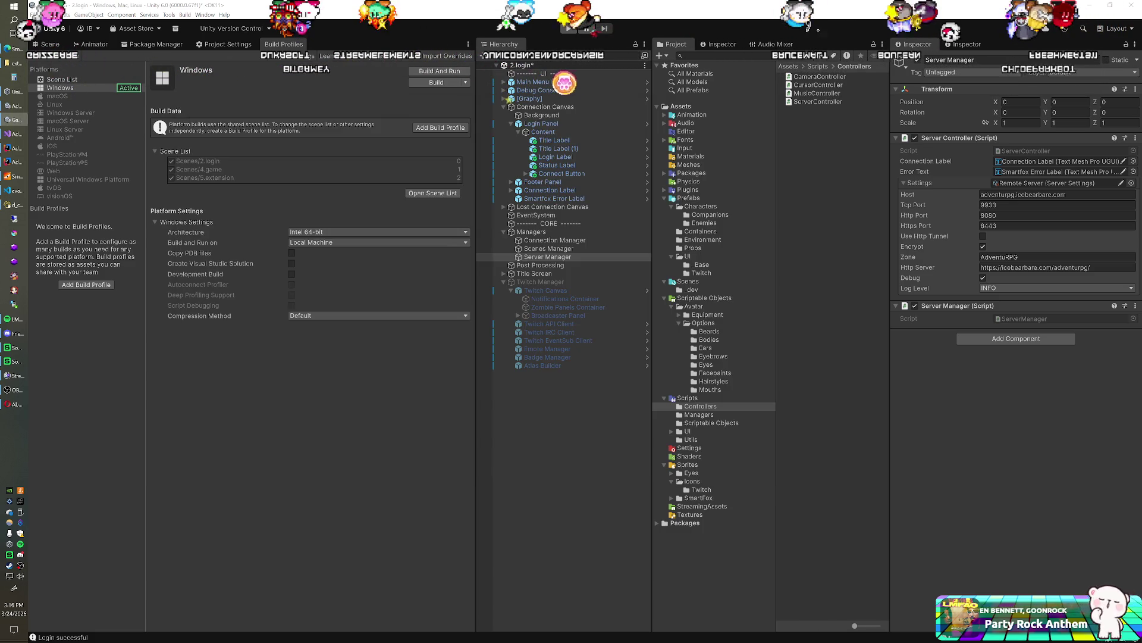
Back in Unity, run AdventuRPG and click Connect to log in with Twitch.
key("alt+Tab")
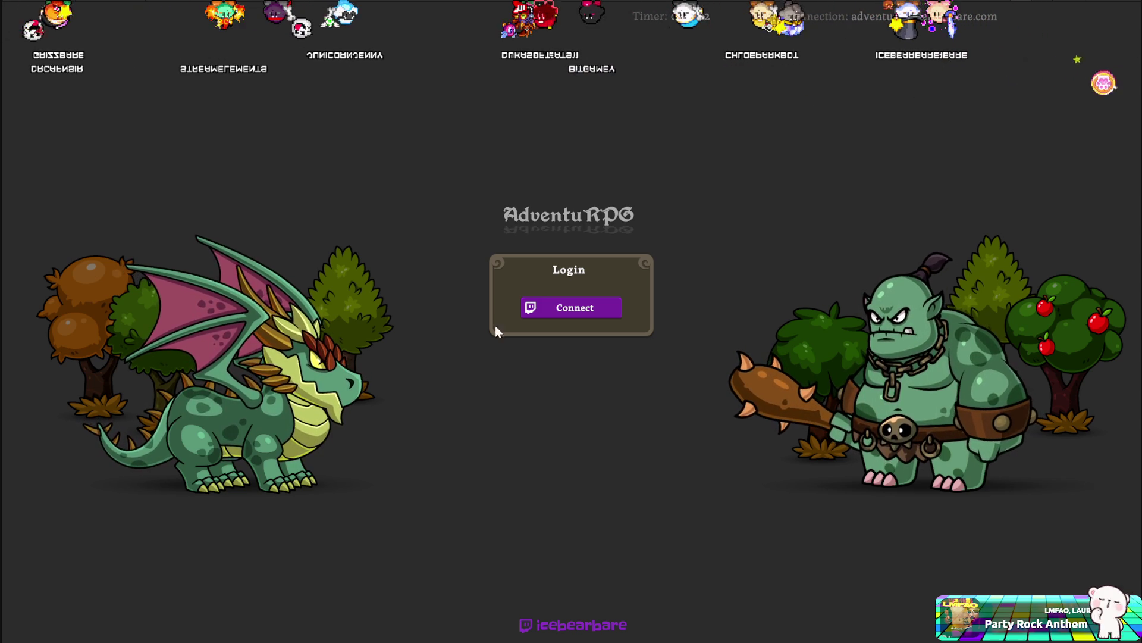
left_click(582, 303)
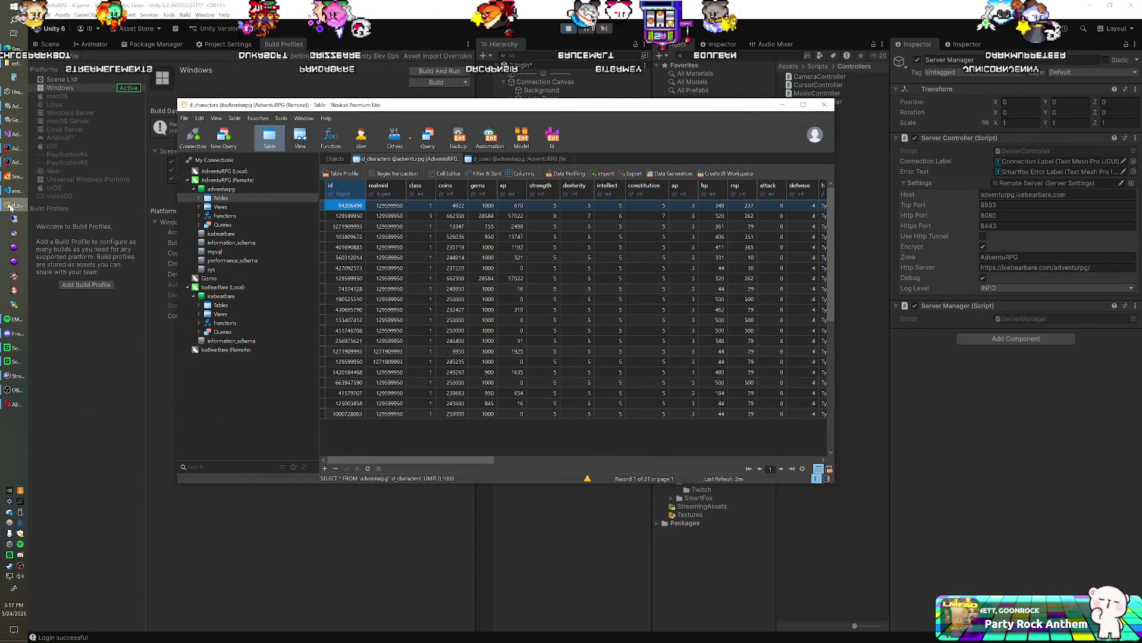
Copy the character query's SQL string from Avatar.java into a new Navicat query.
left_click(14, 162)
mouse_move(961, 305)
left_mouse_down()
mouse_move(833, 288)
mouse_move(759, 197)
left_mouse_up()
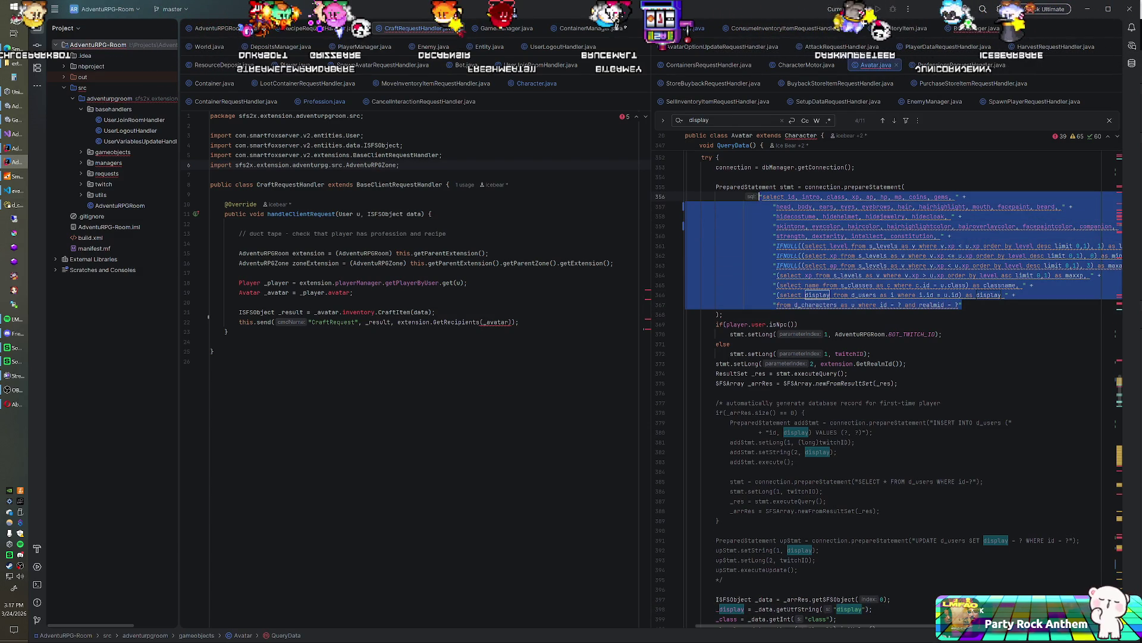
left_click(13, 205)
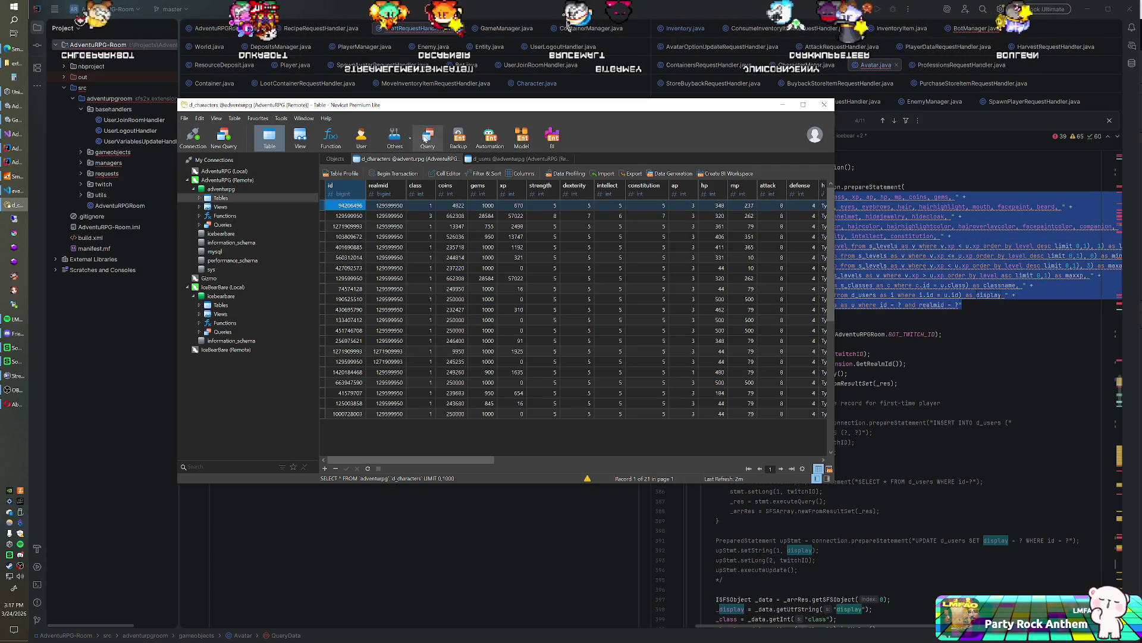
left_click(426, 138)
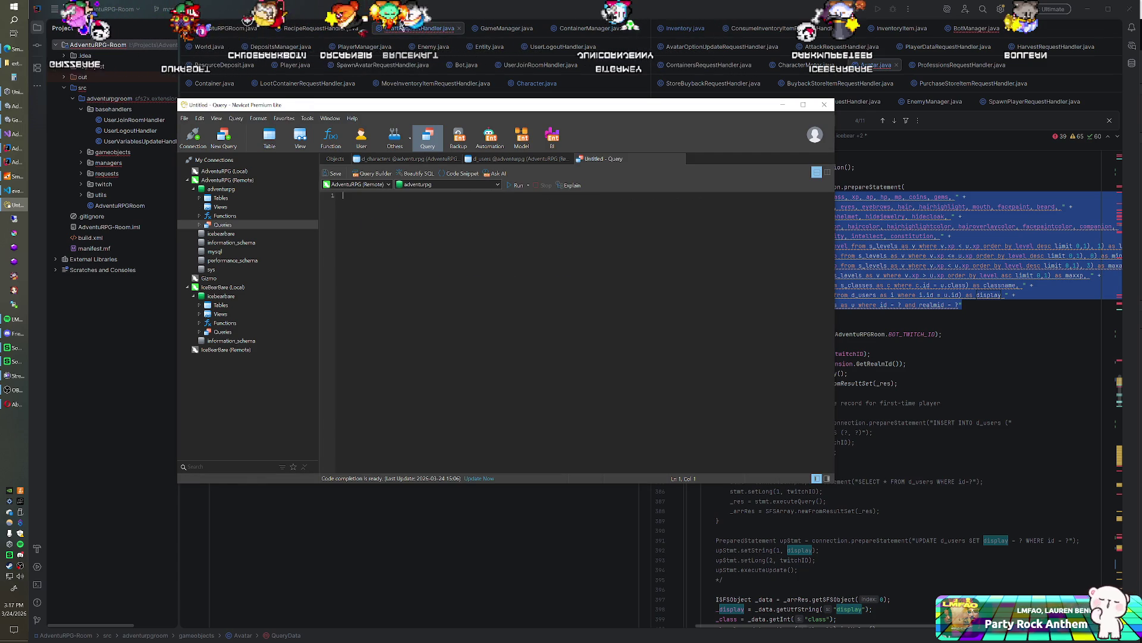
key("ctrl+v")
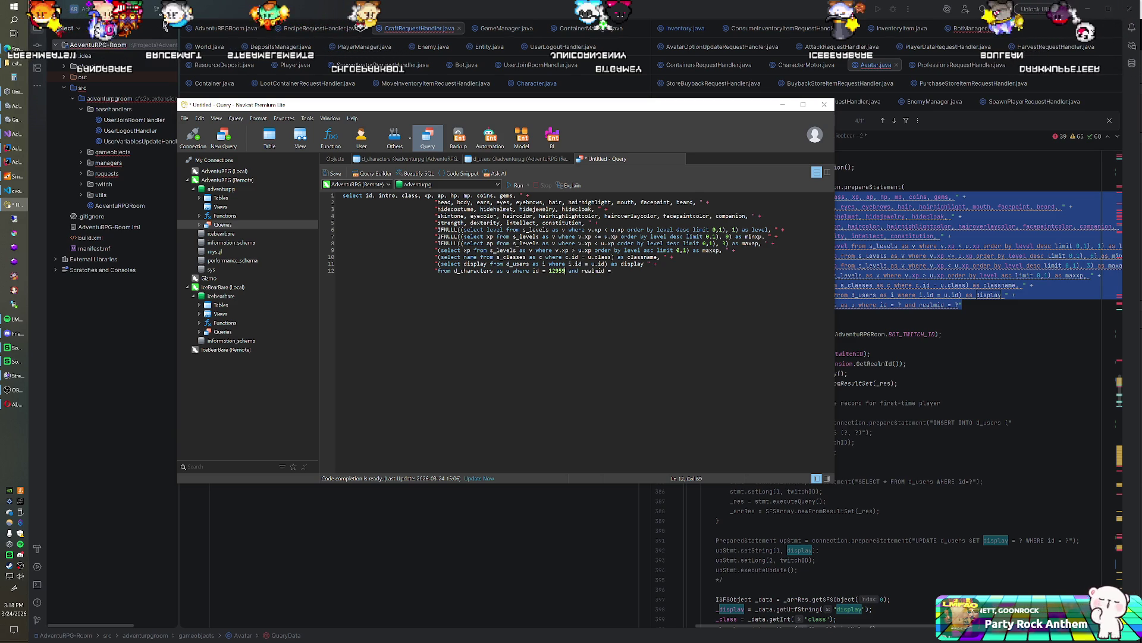
Fill in id 9950 and realmid 129599950, then run the query.
type("9950")
left_click(604, 271)
key("End")
type("129599950")
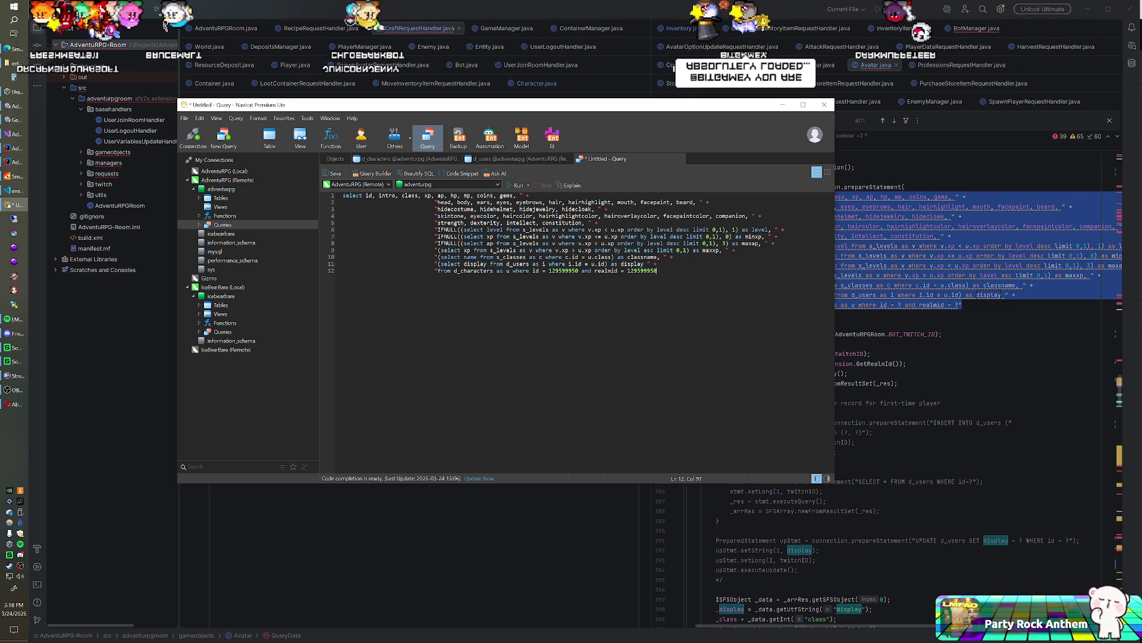
key("ctrl+r")
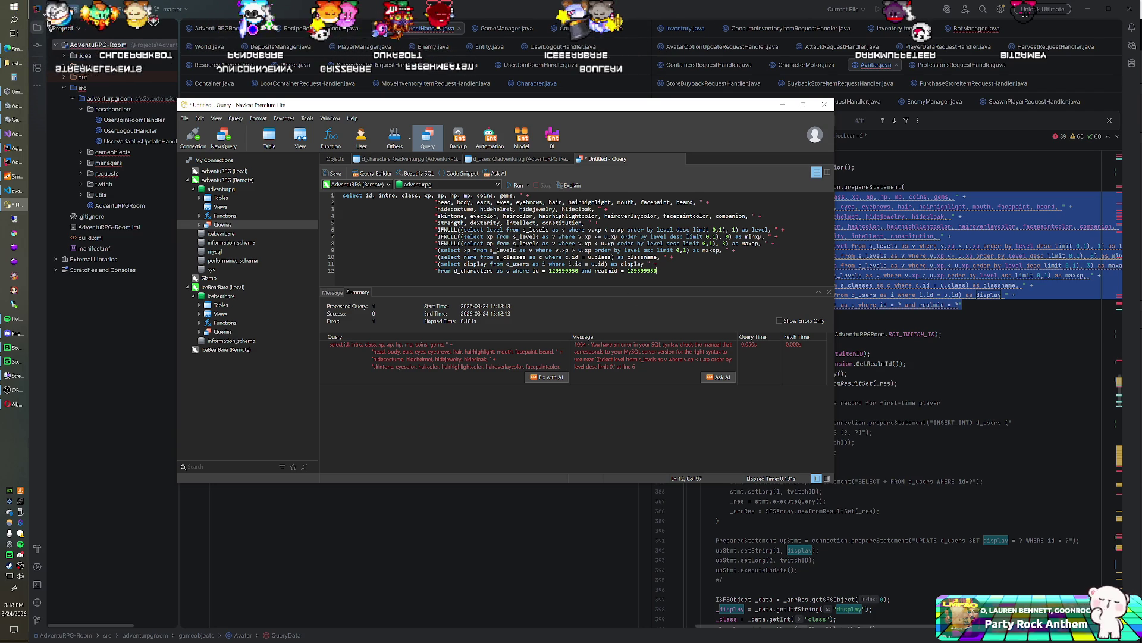
Strip the leftover Java quotes and plus signs from the pasted SQL lines.
left_click(437, 202)
key("BackSpace")
key("Down")
key("Delete")
key("Down")
key("Delete")
key("Down")
key("Delete")
key("Down")
key("Delete")
key("Down")
key("Delete")
key("Down")
key("Delete")
key("Down")
key("Delete")
key("Down")
key("Delete")
key("Down")
key("Delete")
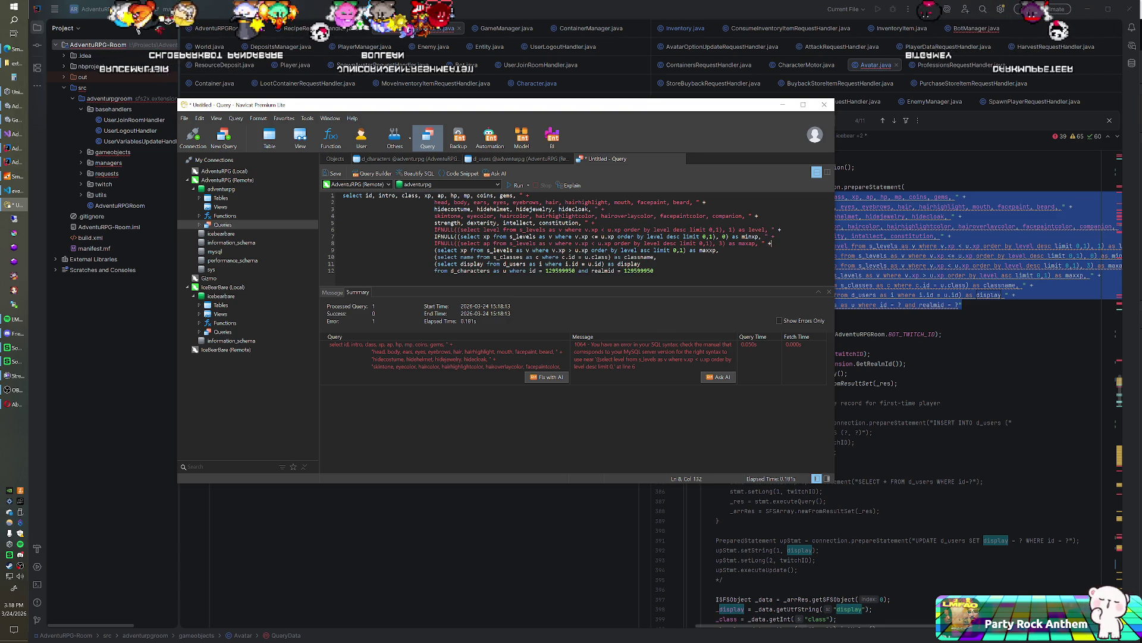
key("BackSpace")
key("BackSpace")
key("Up")
key("End")
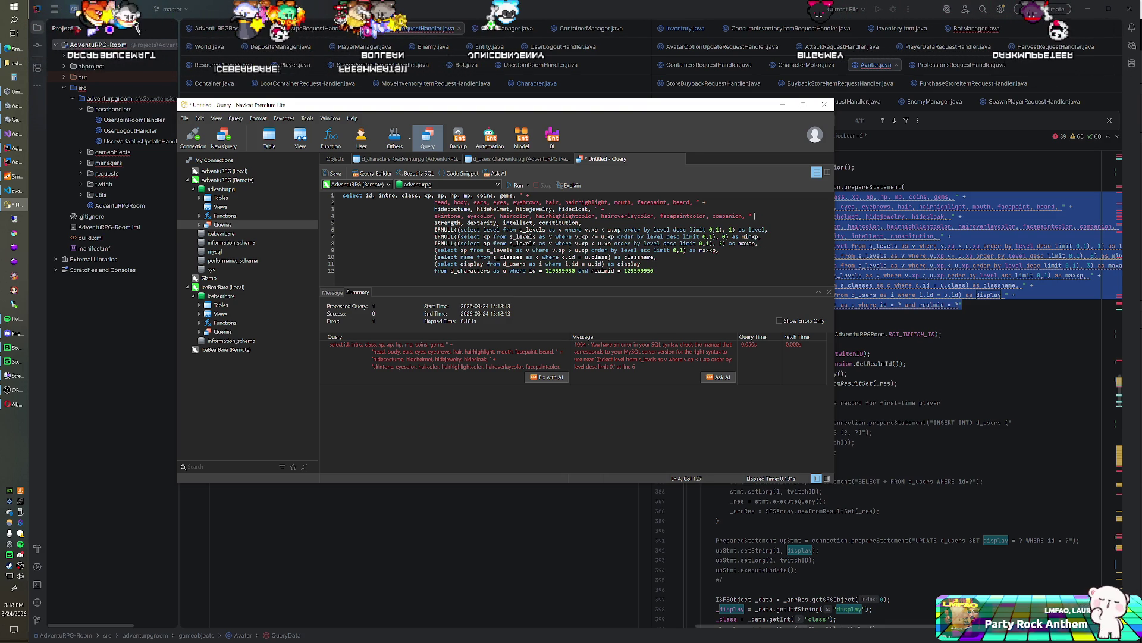
key("BackSpace")
key("BackSpace")
key("BackSpace")
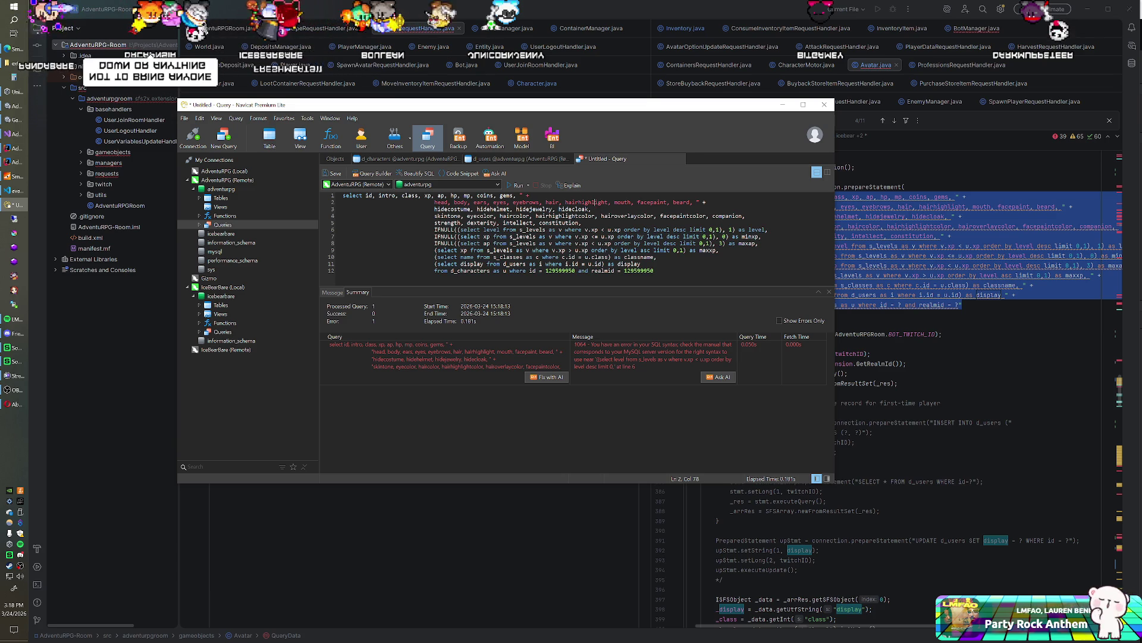
key("BackSpace")
key("BackSpace")
key("BackSpace")
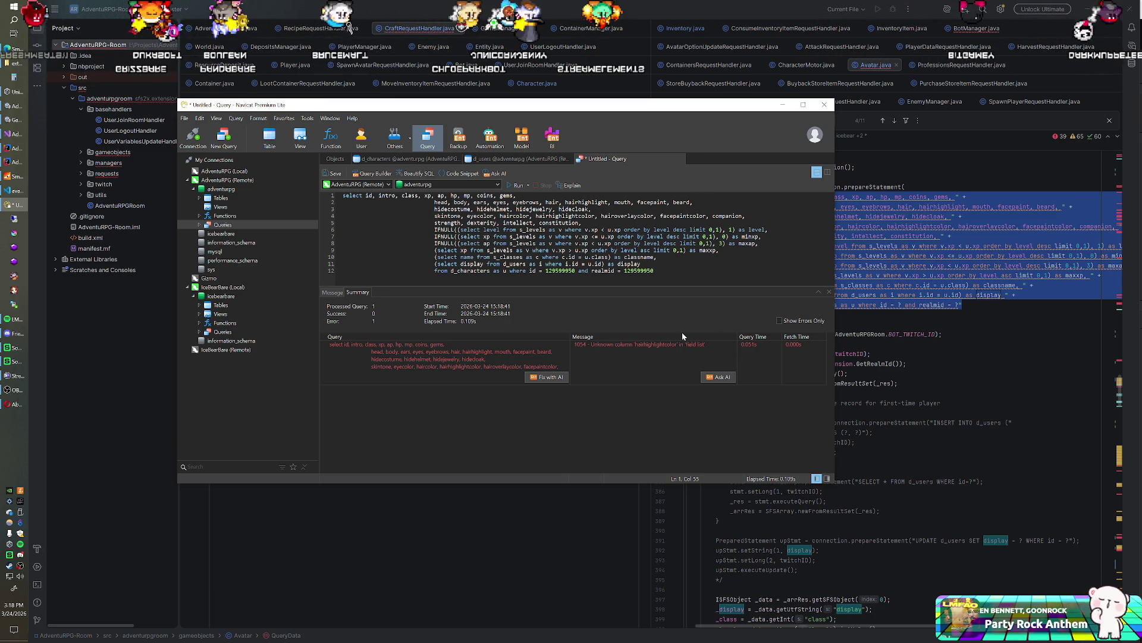
Compare with the IntelliJ code, then open the d_characters table structure.
left_click(18, 190)
left_click(18, 204)
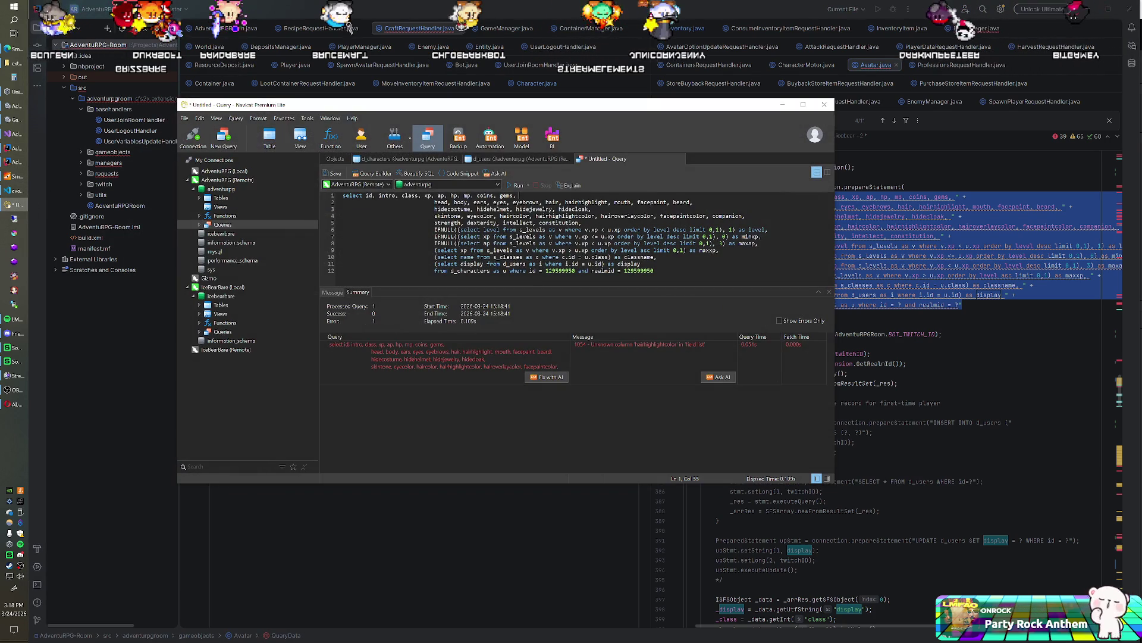
left_click(405, 159)
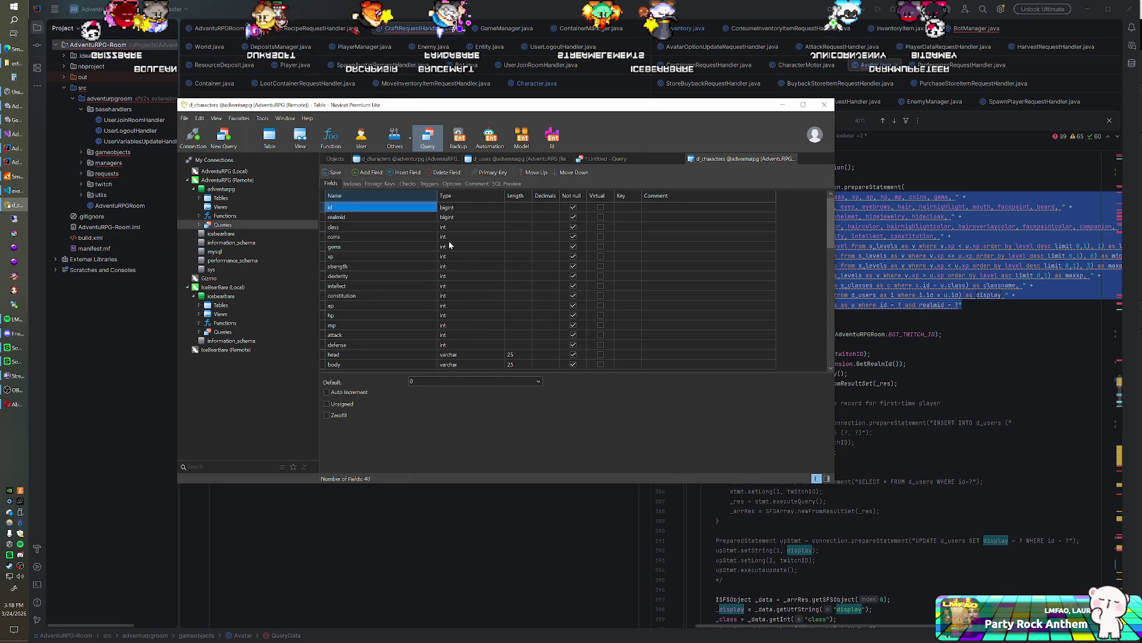
Remove the extra 't' so the field reads hairhighlightcolor, and save the d_characters table.
key("Down")
key("Down")
key("Down")
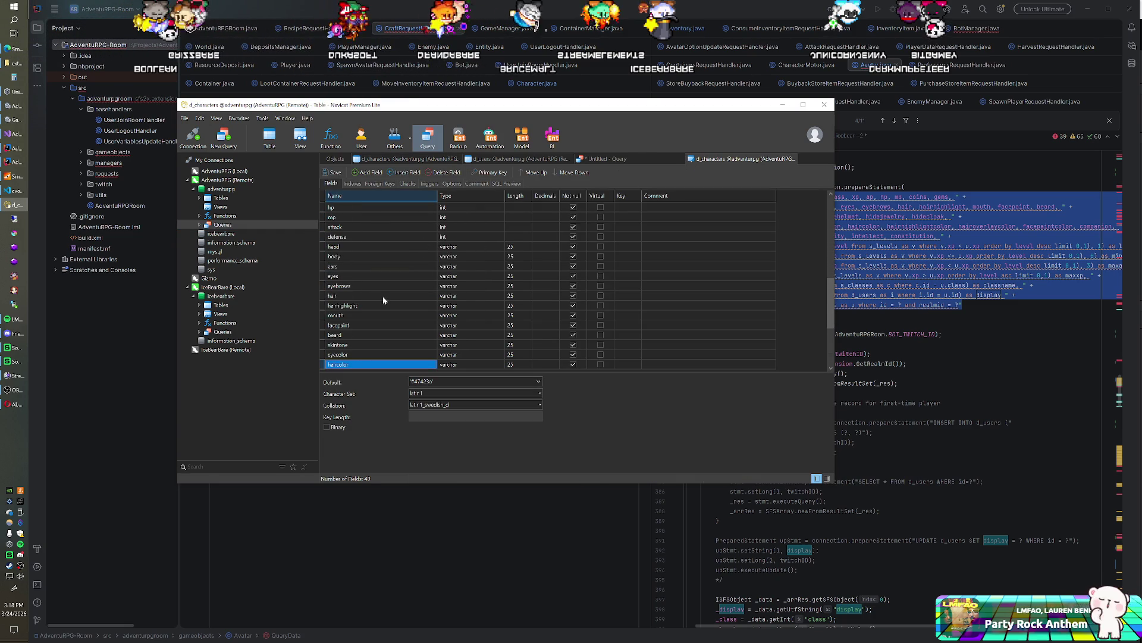
key("Down")
key("Down")
key("Down")
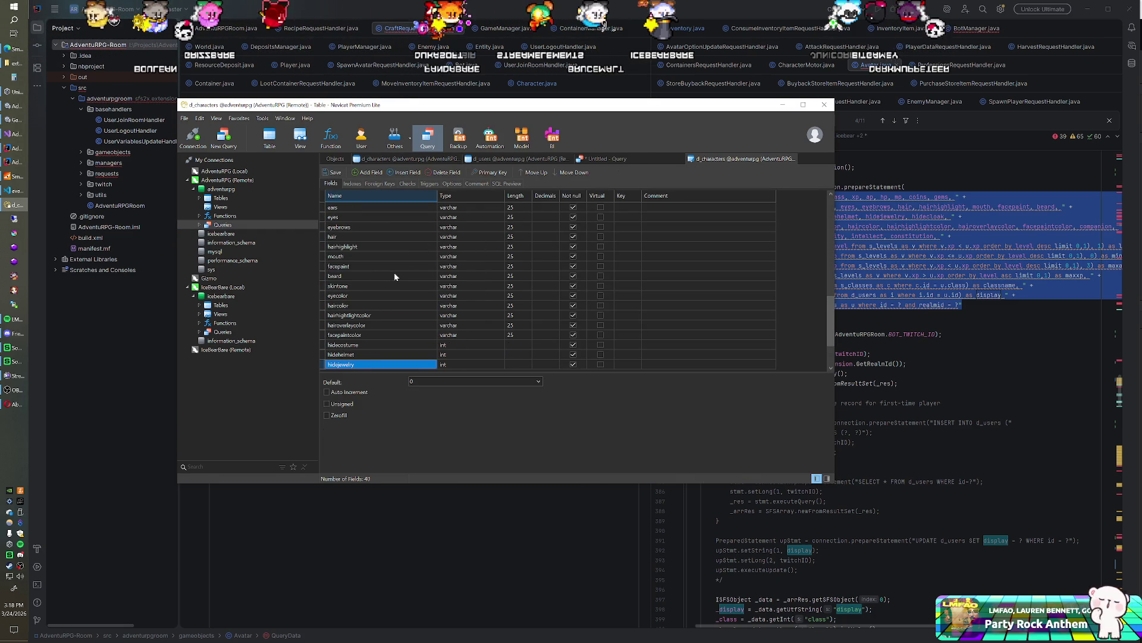
left_click(381, 314)
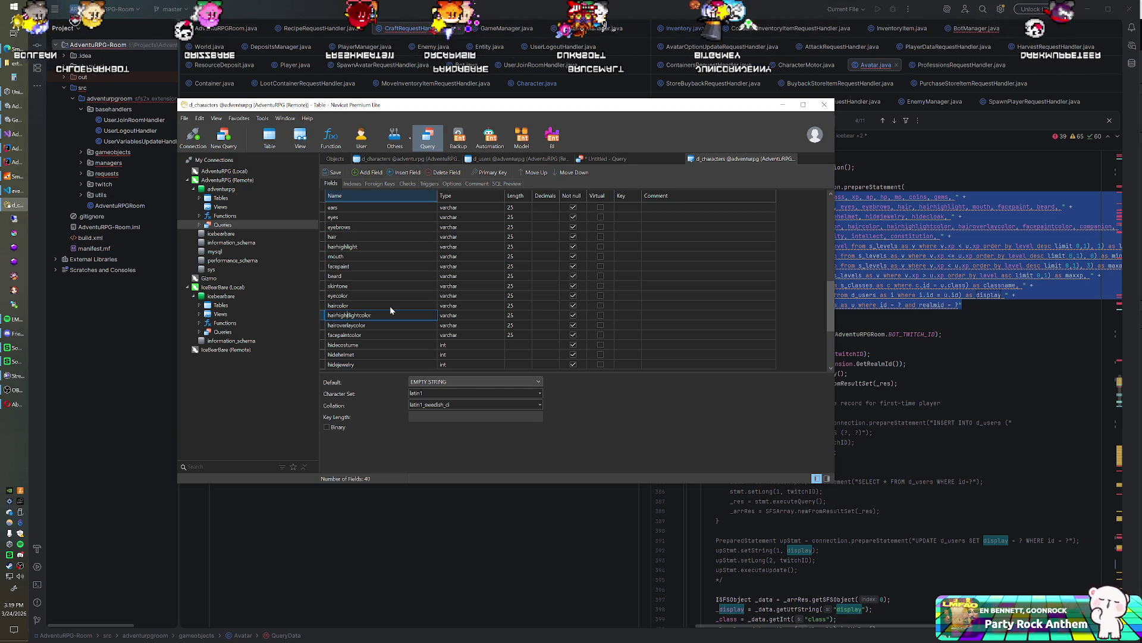
key("Left")
key("Left")
key("Left")
key("BackSpace")
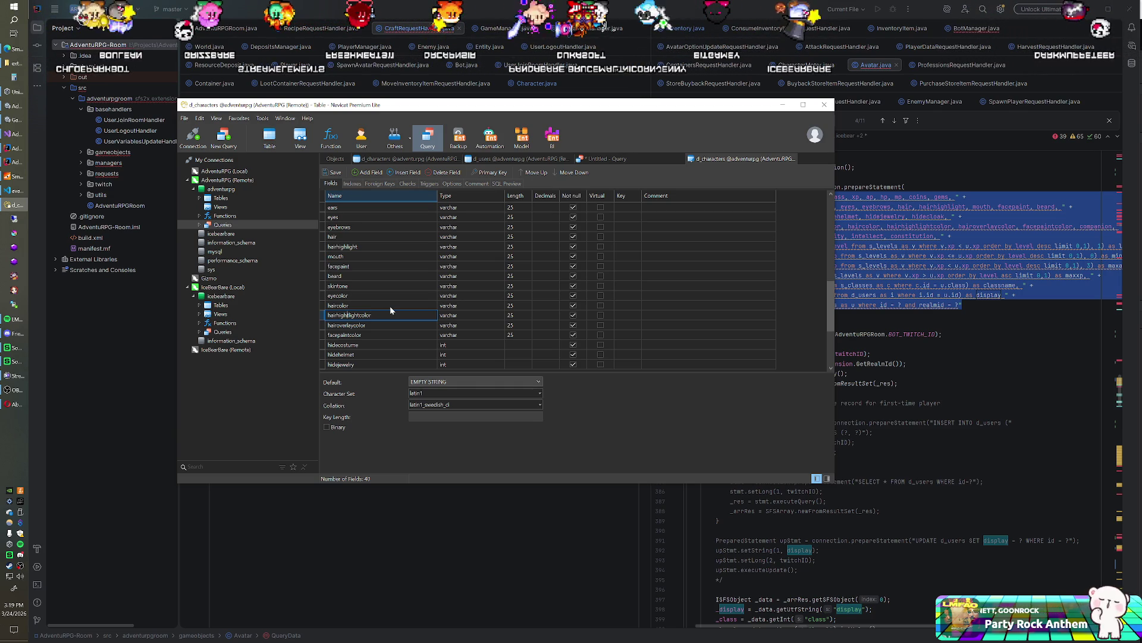
key("BackSpace")
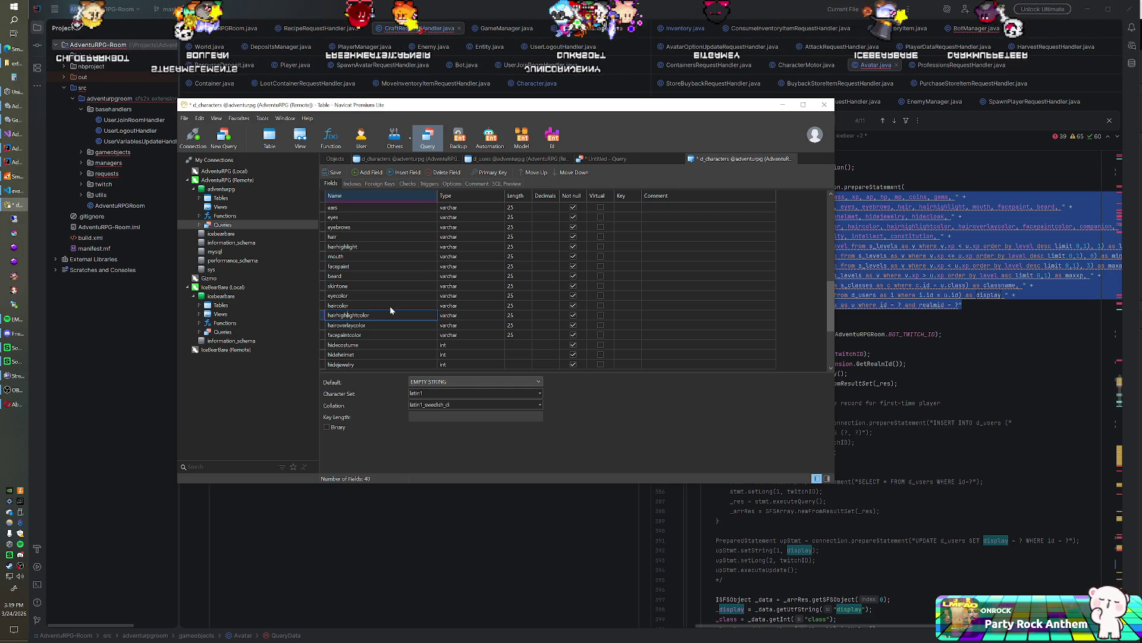
key("ctrl+s")
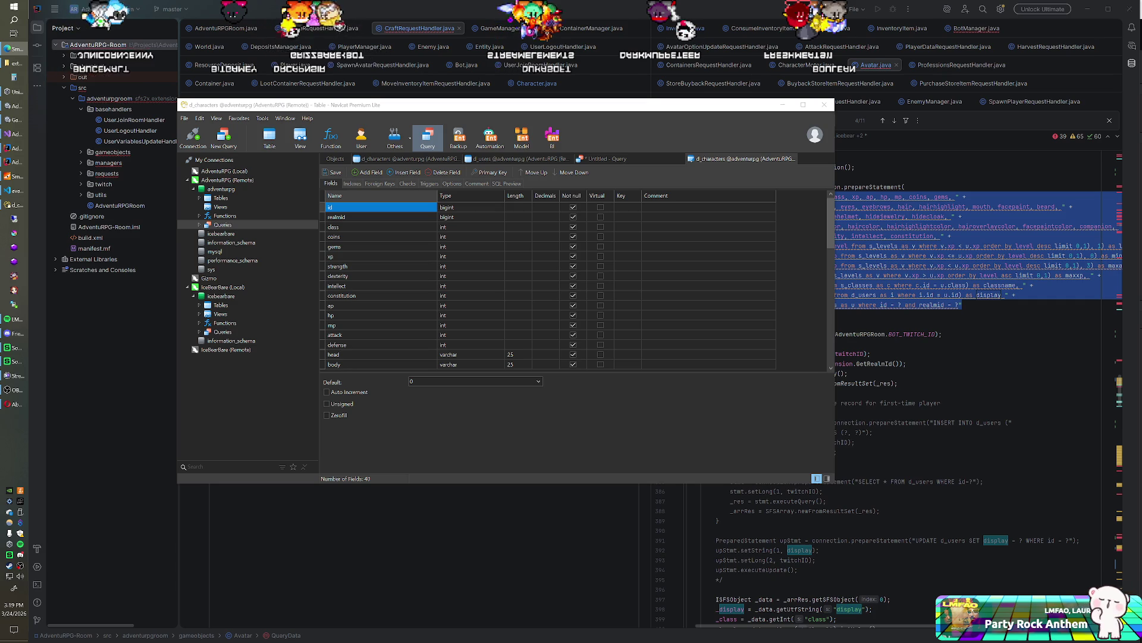
key("alt+Tab")
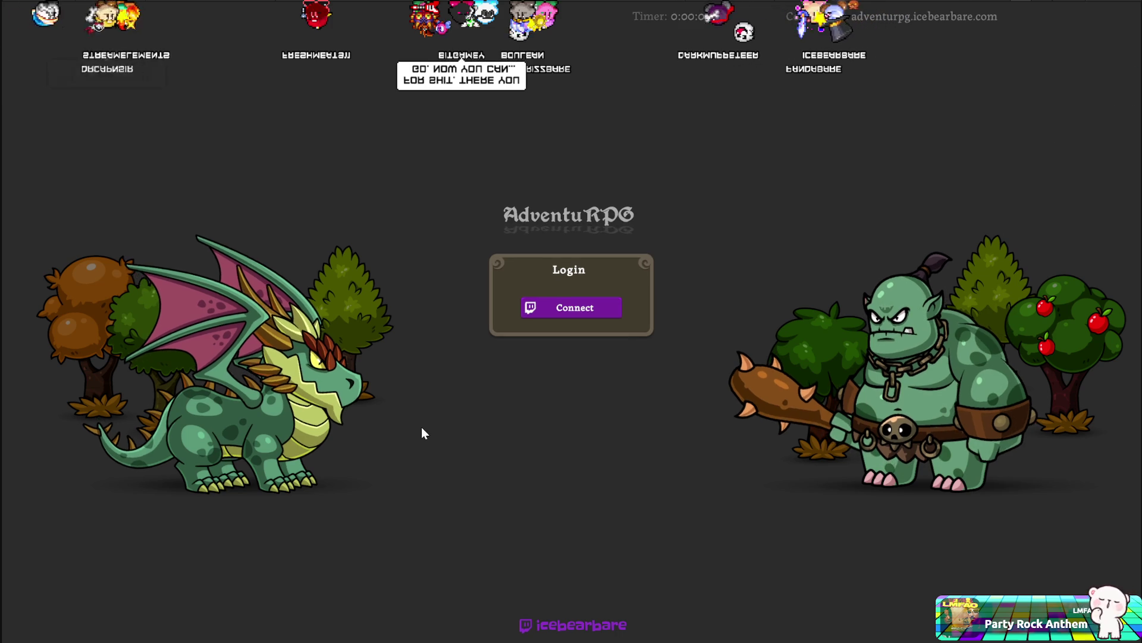
Click Connect on the AdventuRPG login screen to start the Twitch connection.
left_click(579, 311)
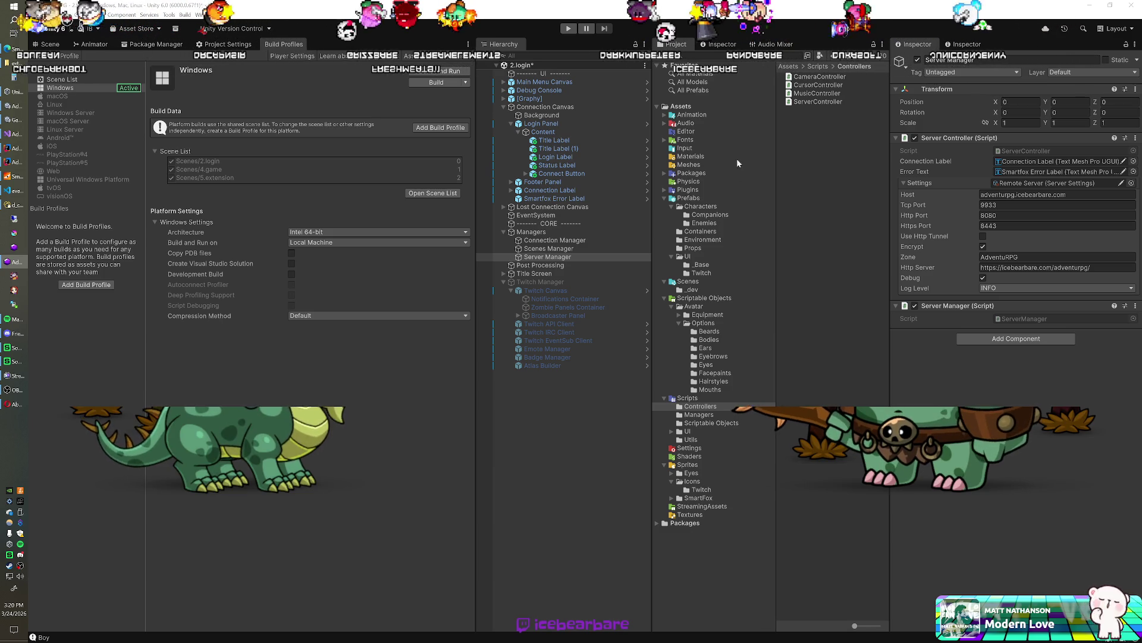
Reload the Twitch channel About page and accept the AdventuRPG Client test extension.
left_click(12, 405)
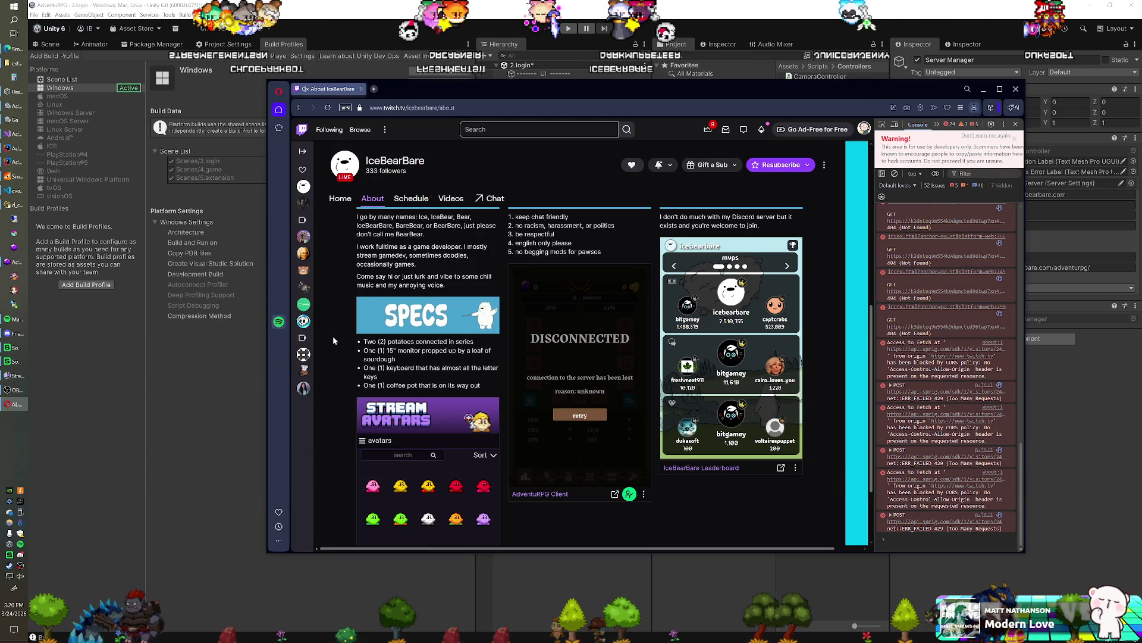
key("F5")
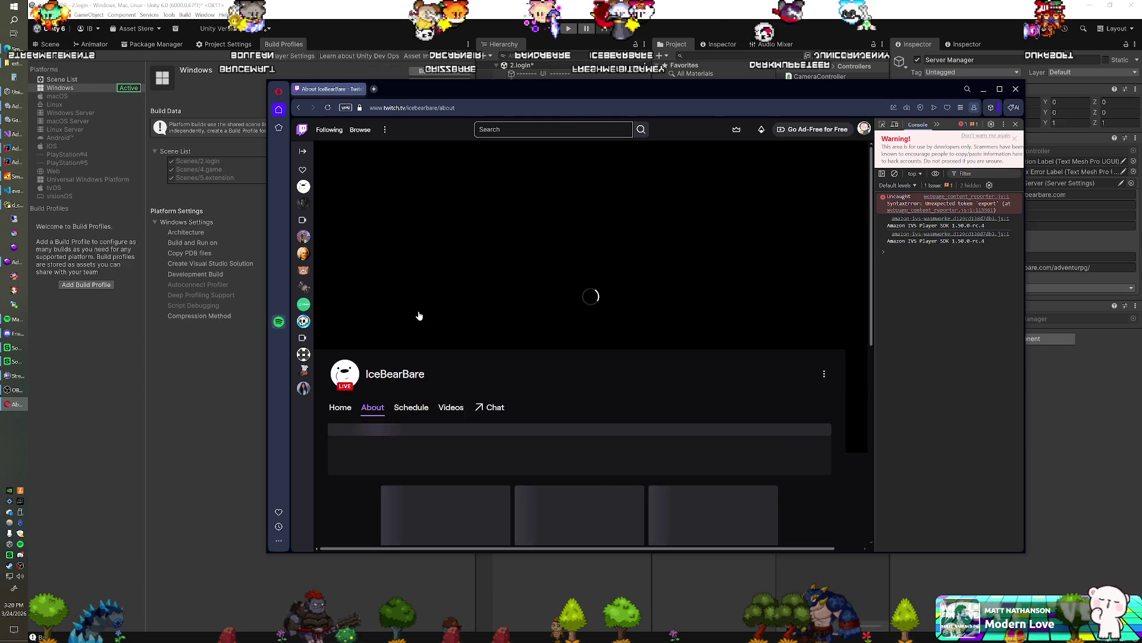
scroll(376, 351, "down", 3)
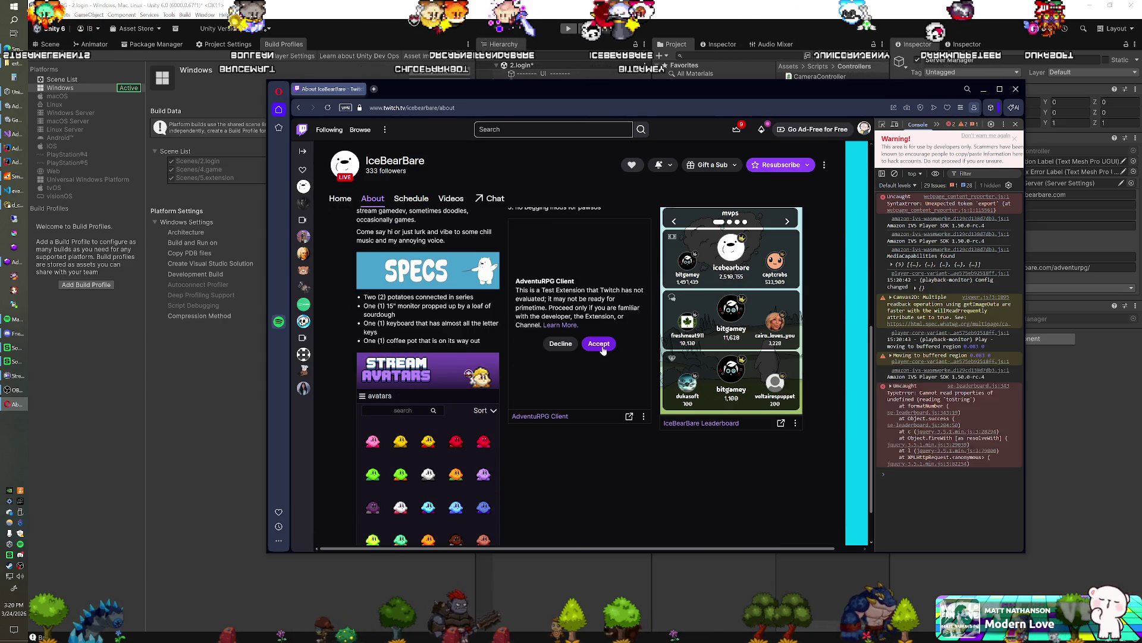
left_click(598, 343)
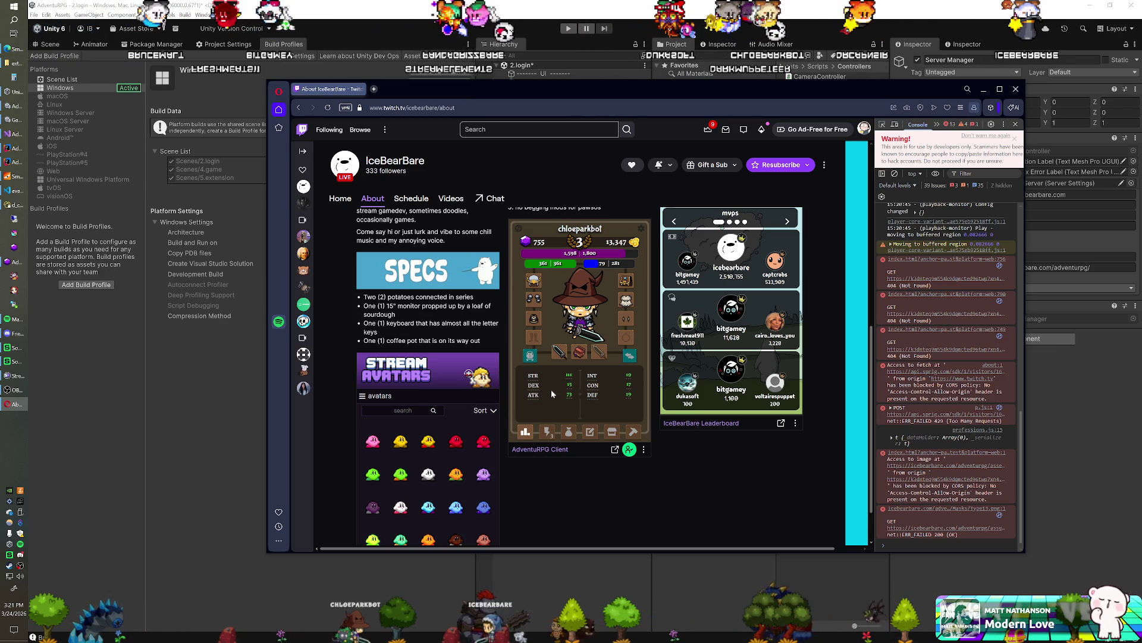
Browse the inventory pages, then buy Backpack G for 6,250 coins from the shop's backpack category.
left_click(547, 432)
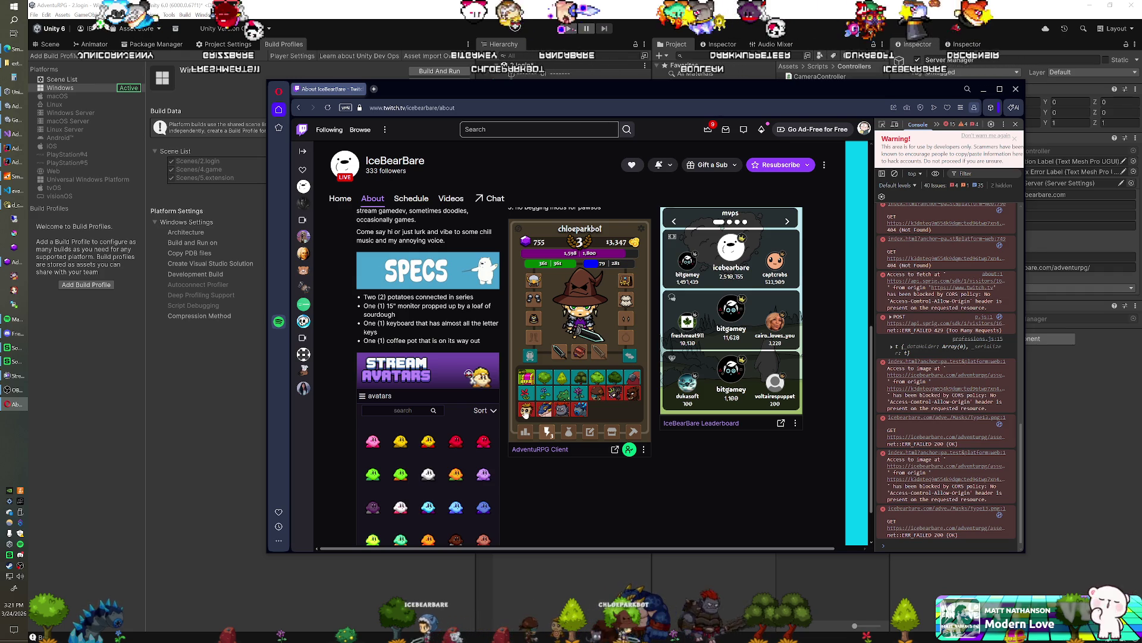
left_click(567, 432)
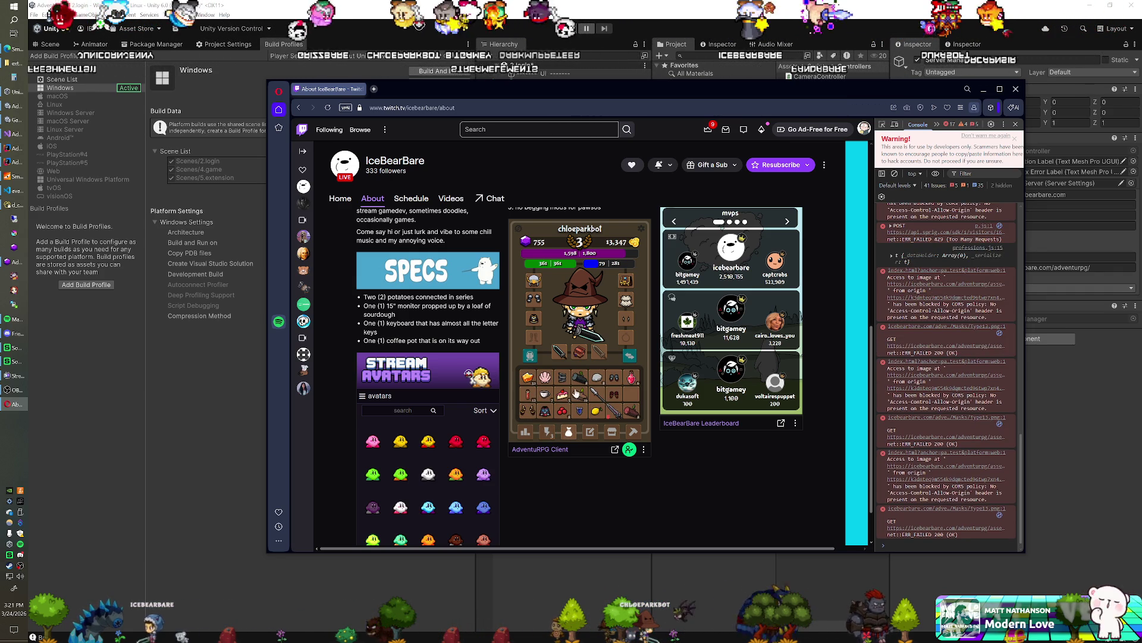
left_click(616, 435)
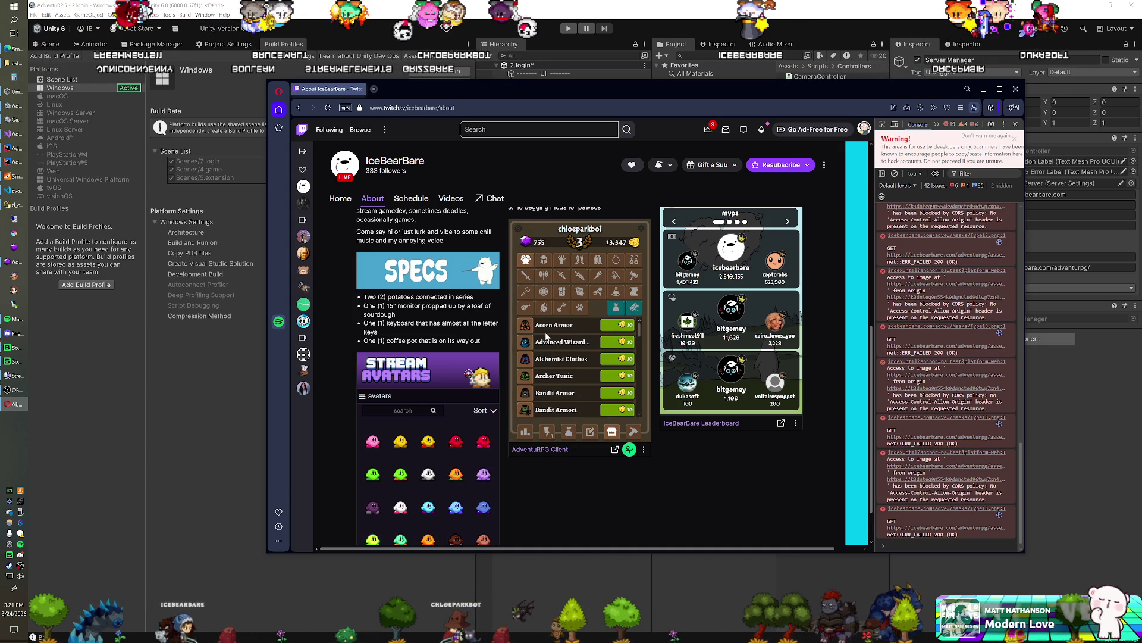
left_click(561, 292)
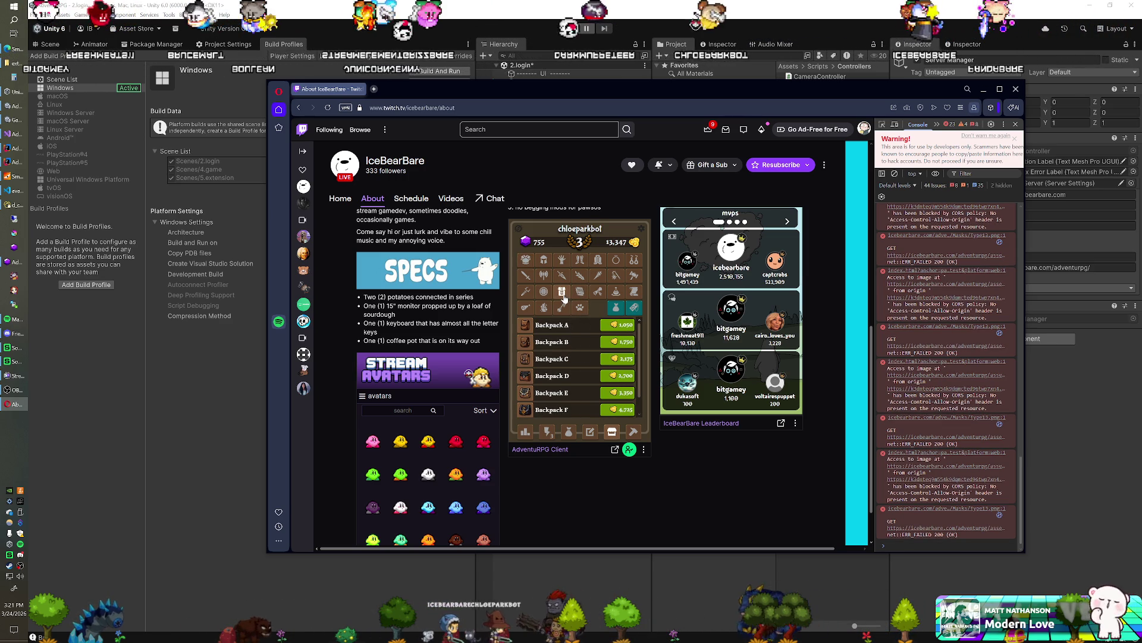
scroll(568, 405, "down", 1)
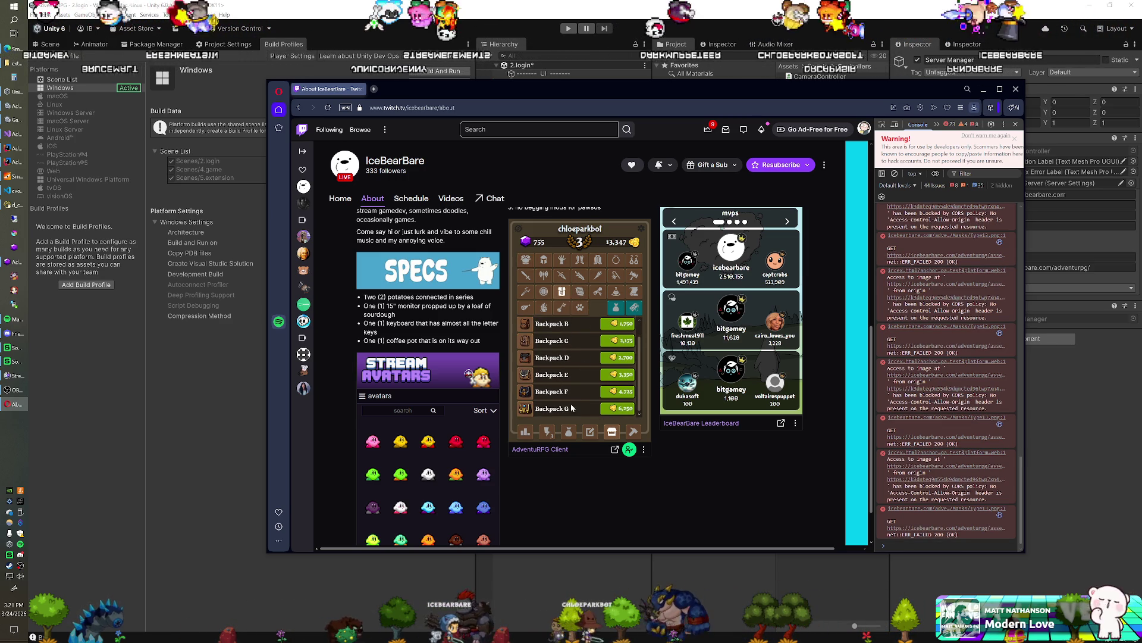
left_click(623, 409)
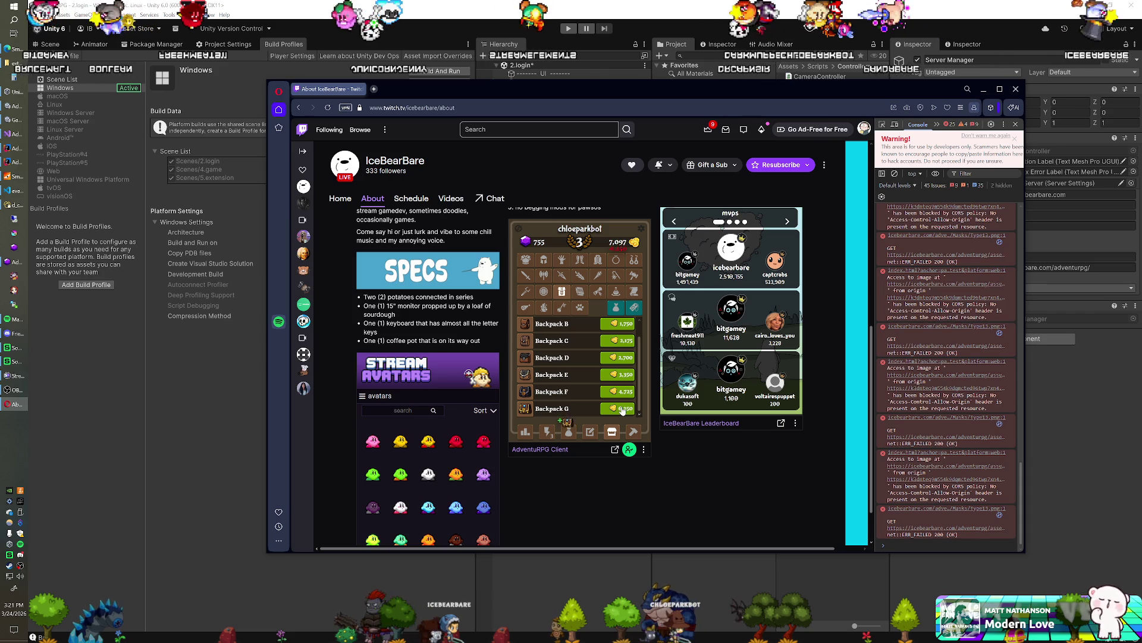
left_click(568, 431)
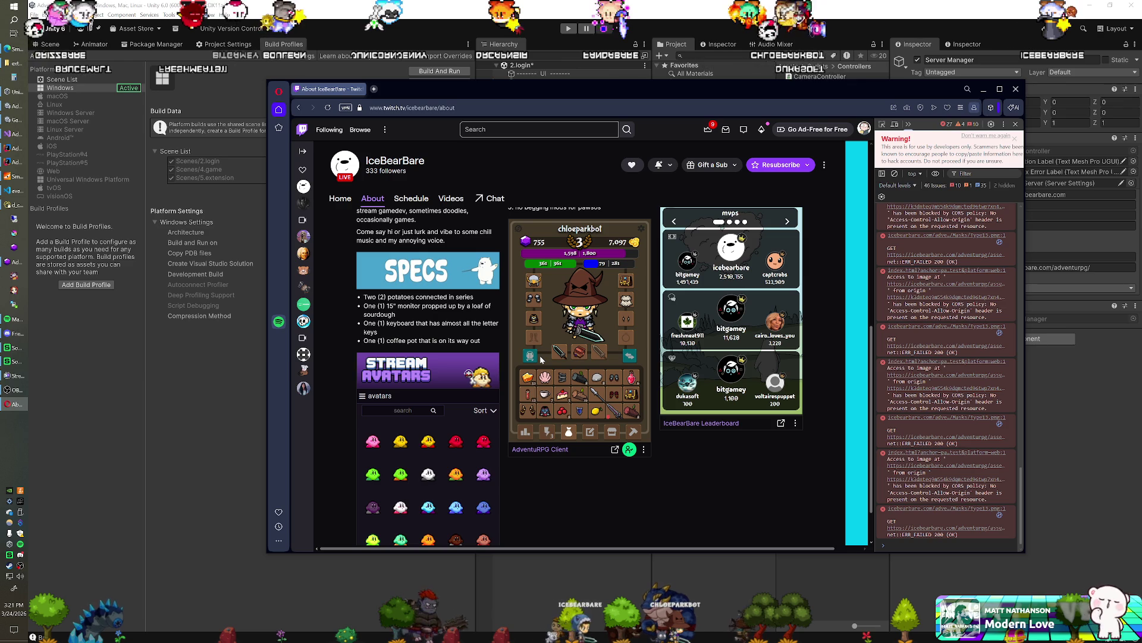
Check the second inventory page, then minimize the browser back to Unity.
scroll(544, 361, "up", 2)
scroll(560, 366, "down", 2)
left_click(548, 432)
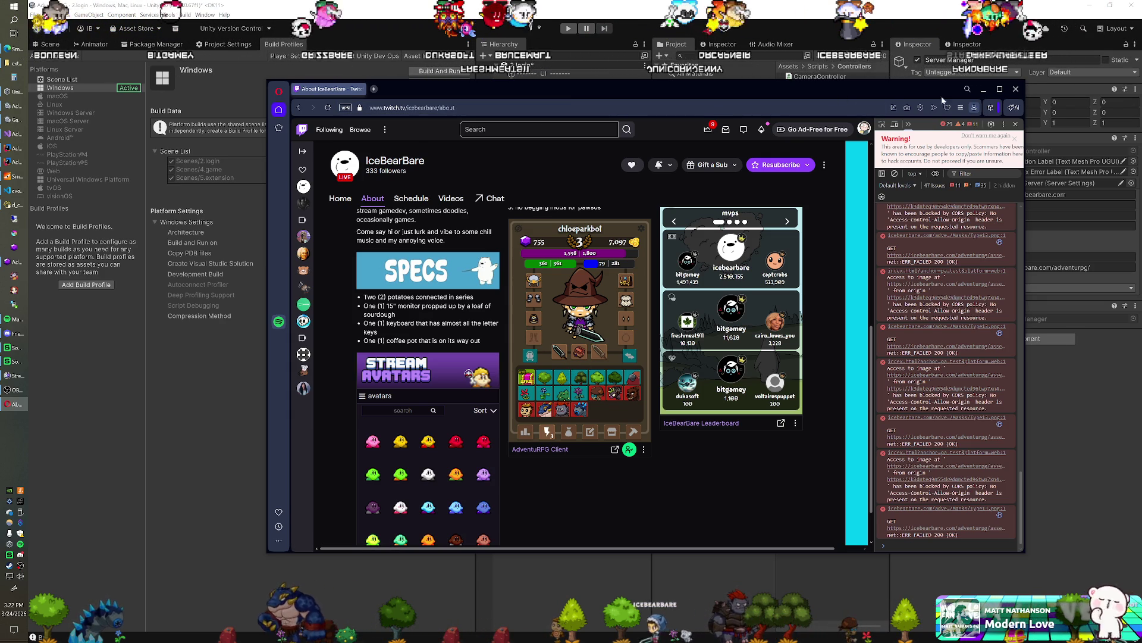
key("super+Down")
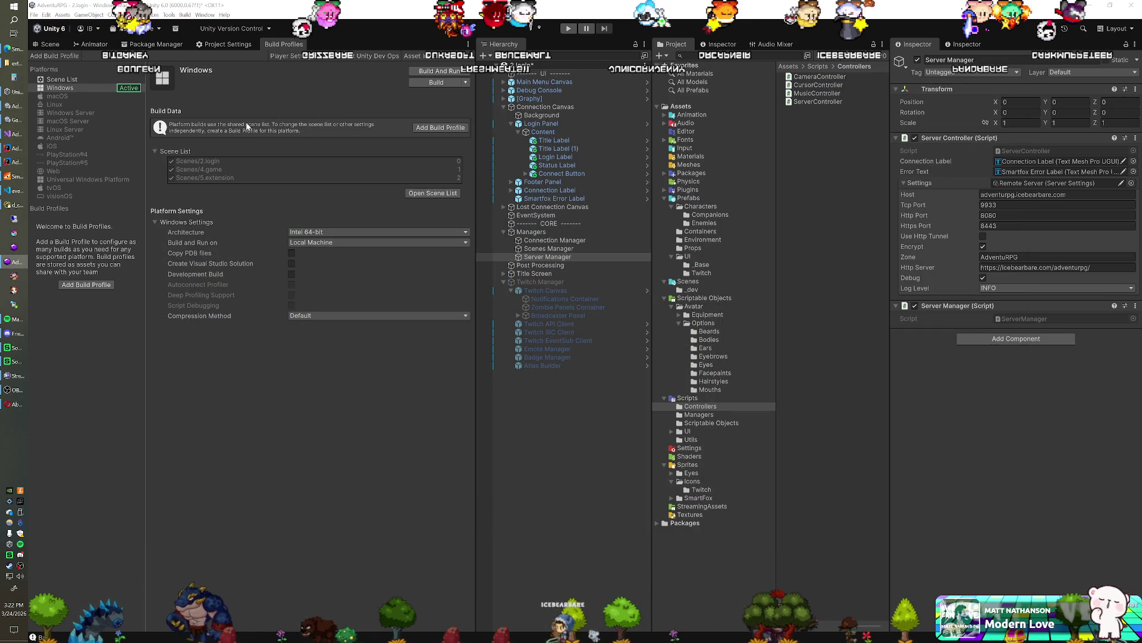
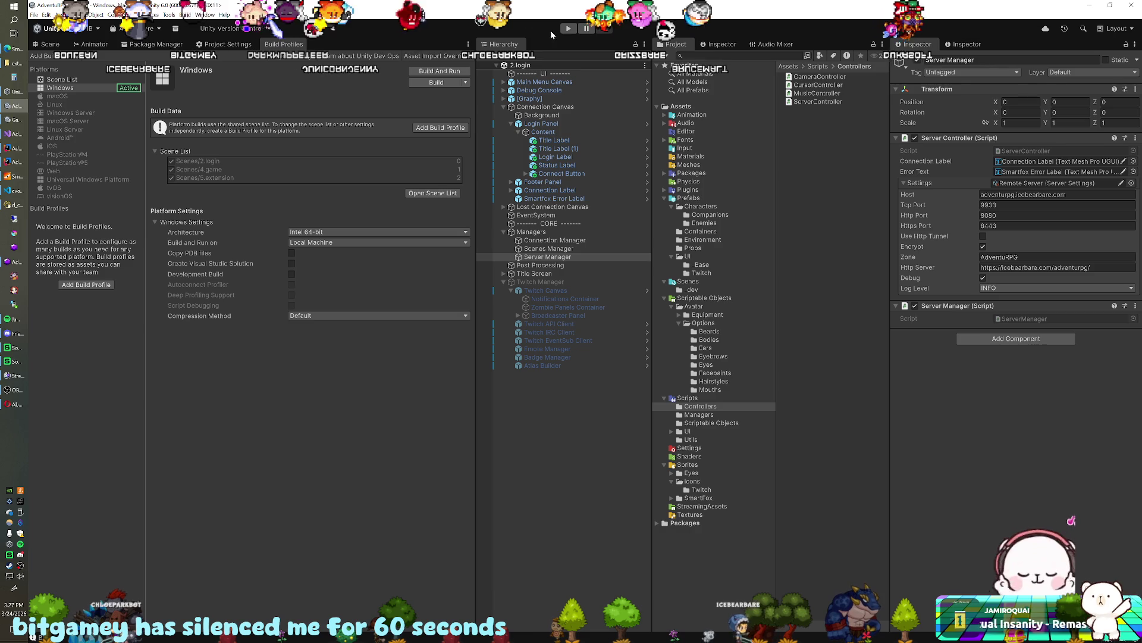
Start AdventuRPG in play mode from the Unity toolbar.
left_click(566, 28)
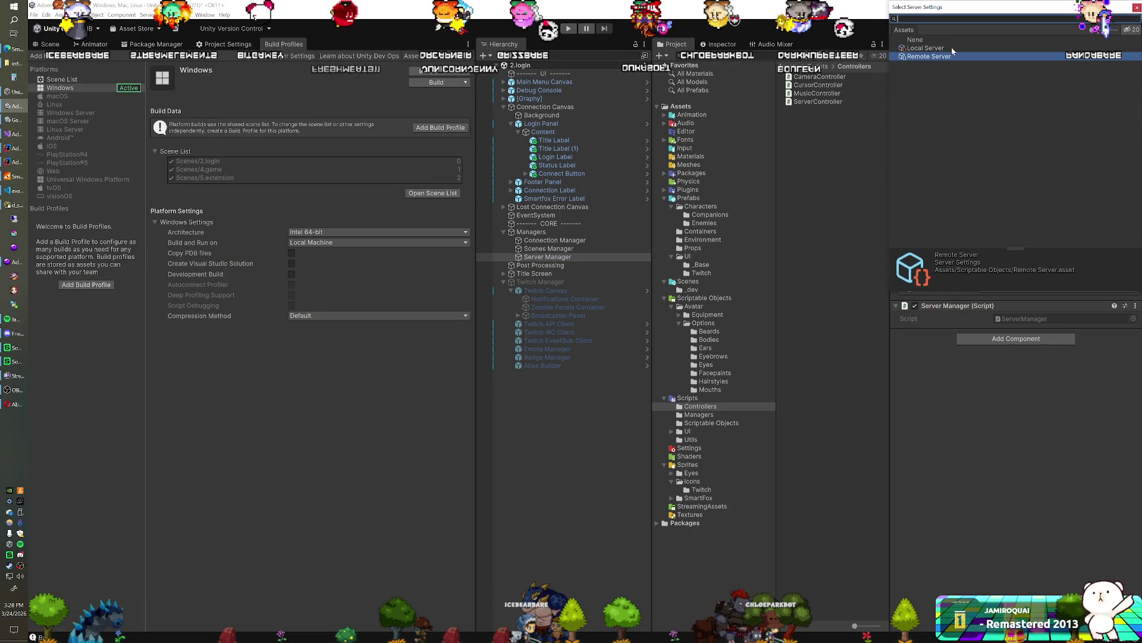
Set the Server Controller's Settings to Local Server (127.0.0.1, TCP port 9933).
double_click(952, 47)
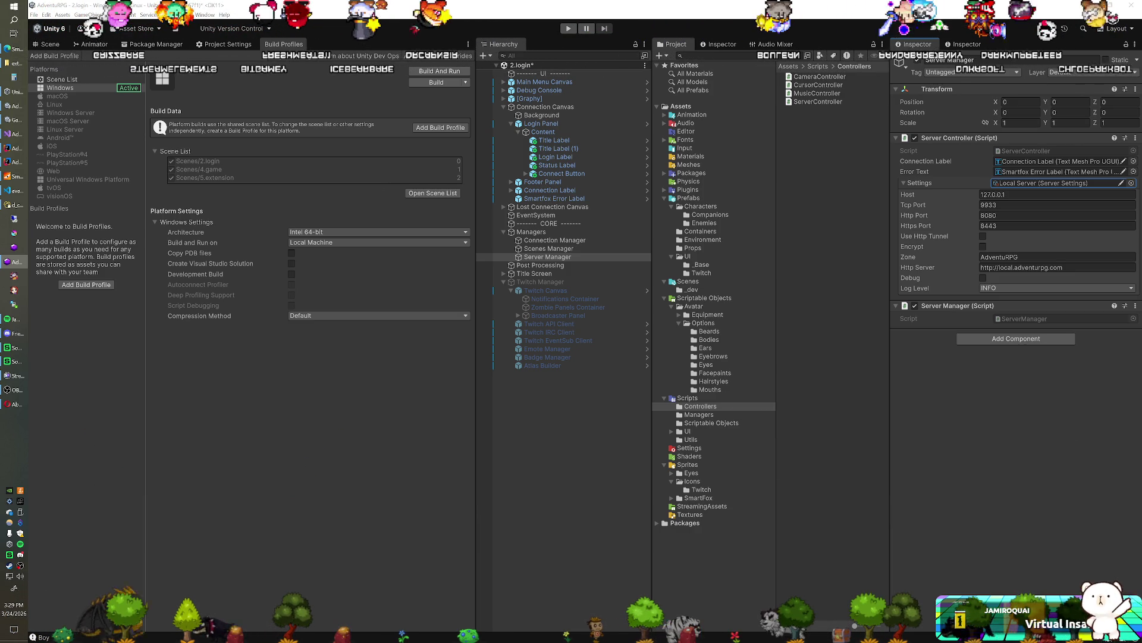
Refresh the Twitch extension page, save the login scene and rerun the game in play mode.
left_click(10, 403)
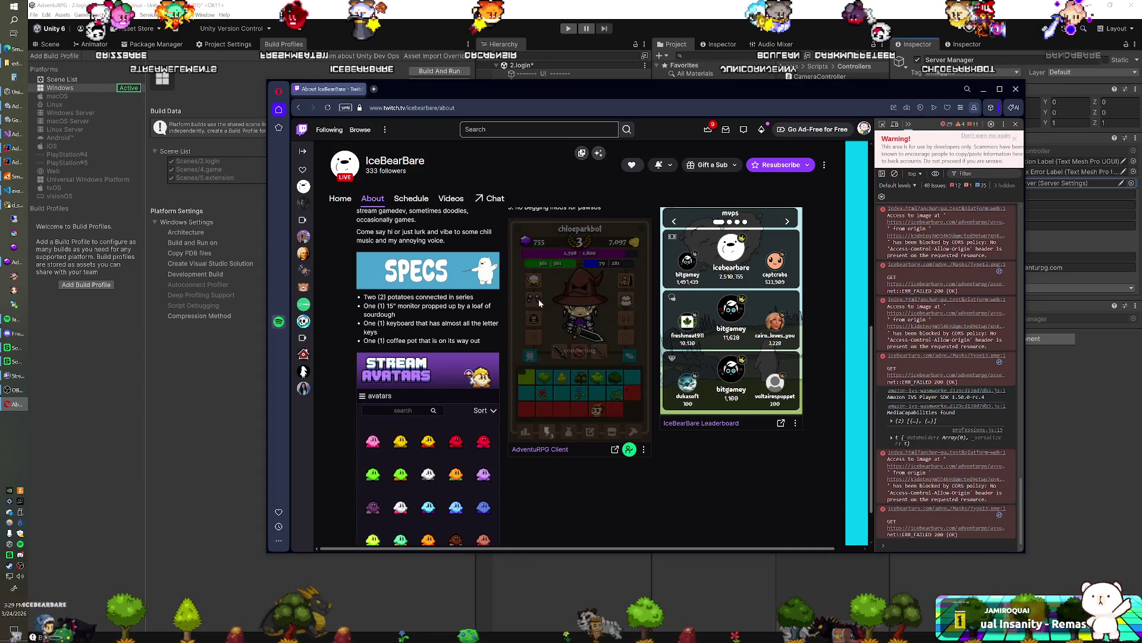
key("alt+Tab")
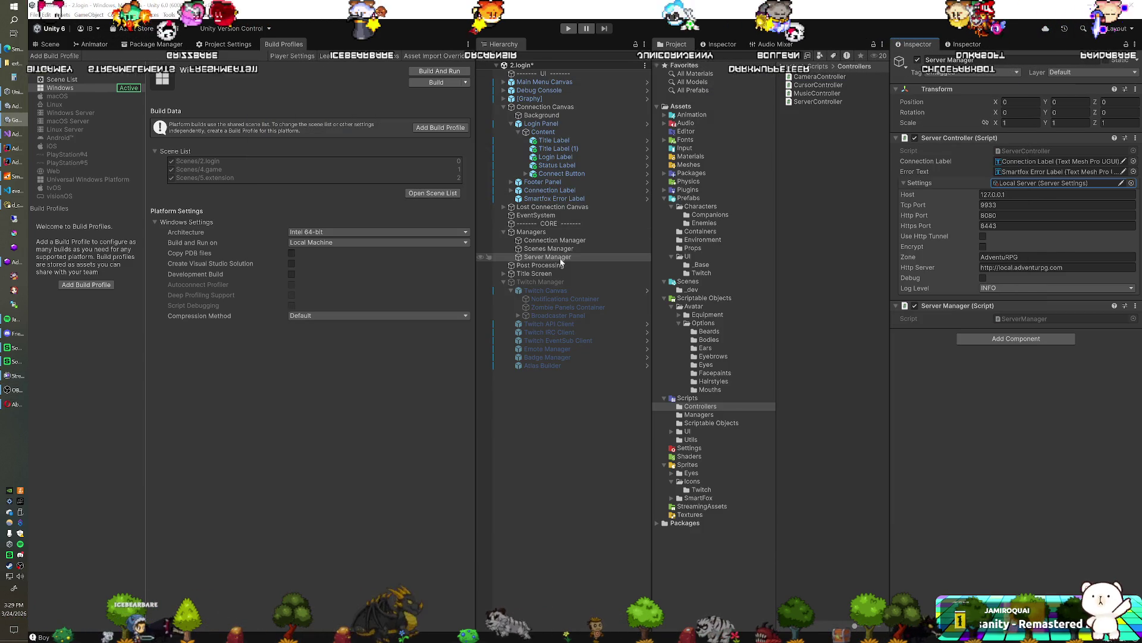
key("ctrl+p")
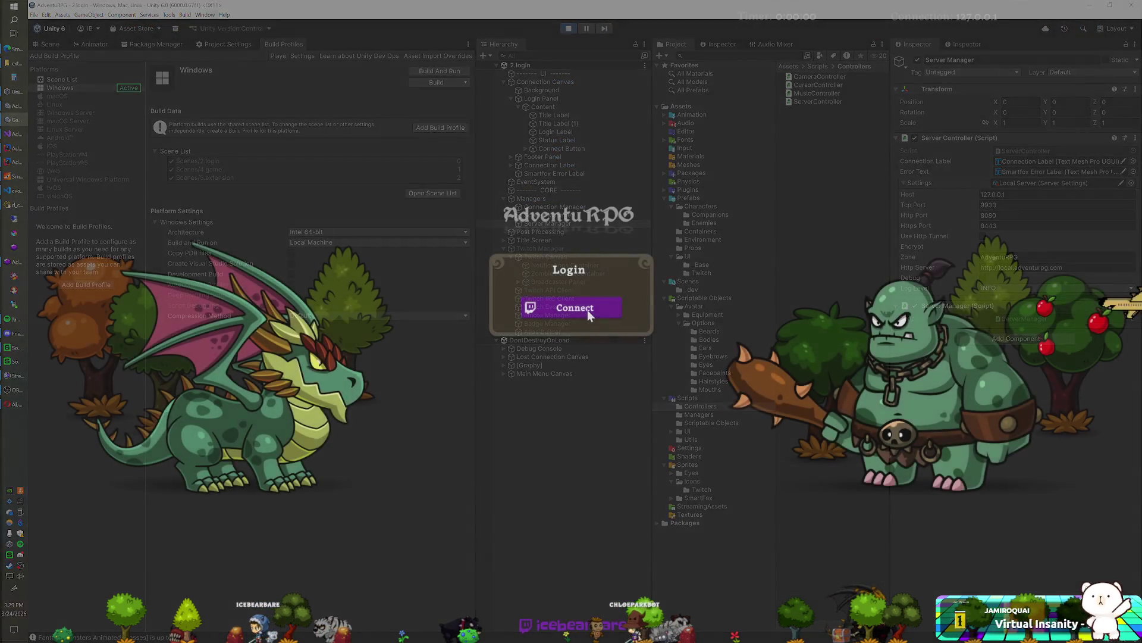
Log in with Twitch and load the realm from the local server 127.0.0.1.
left_click(587, 309)
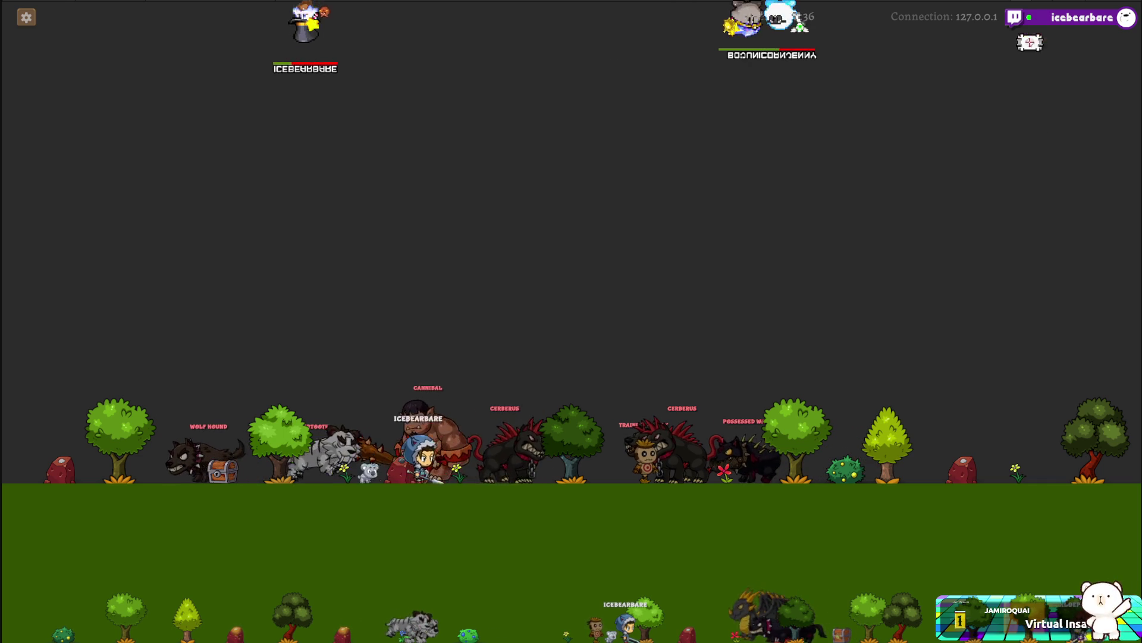
key("alt+Tab")
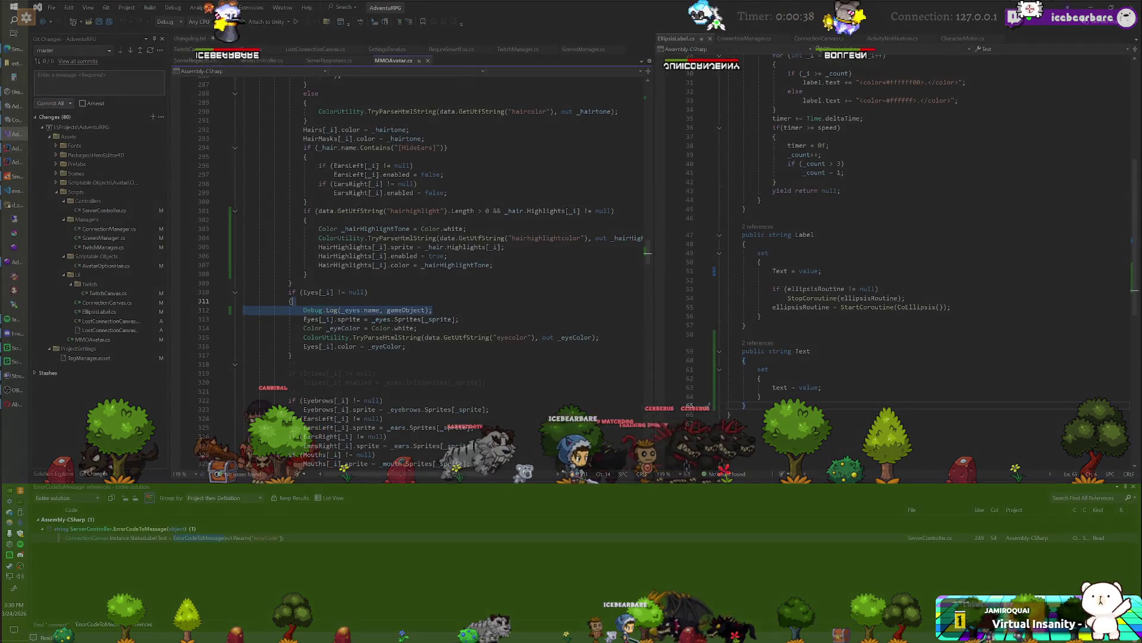
Save the edits to MMOAvatar.cs with Ctrl+S.
key("ctrl+s")
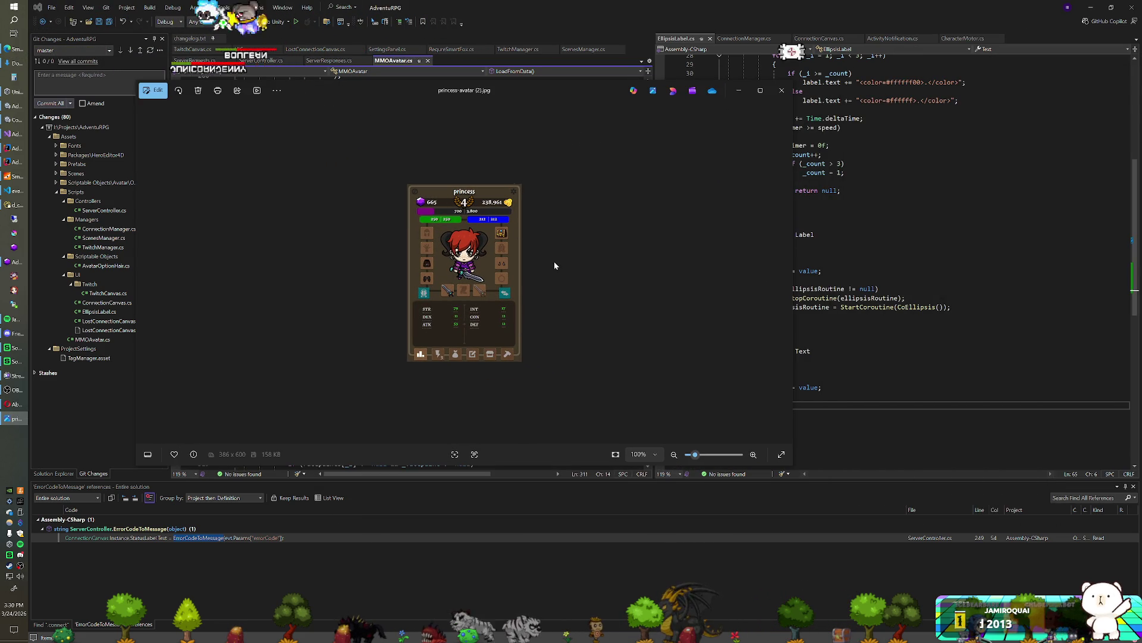
Zoom the princess-avatar (2).jpg card to 195%, then drag the viewer off to the right.
scroll(554, 261, "up", 5)
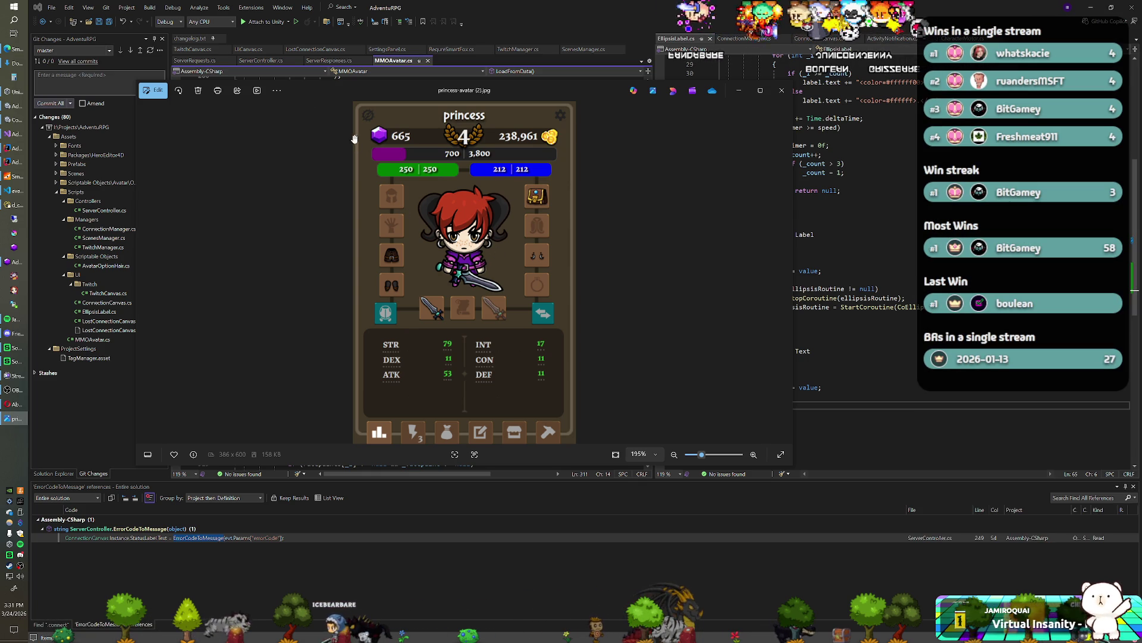
mouse_move(284, 90)
left_mouse_down()
mouse_move(393, 128)
mouse_move(1141, 71)
left_mouse_up()
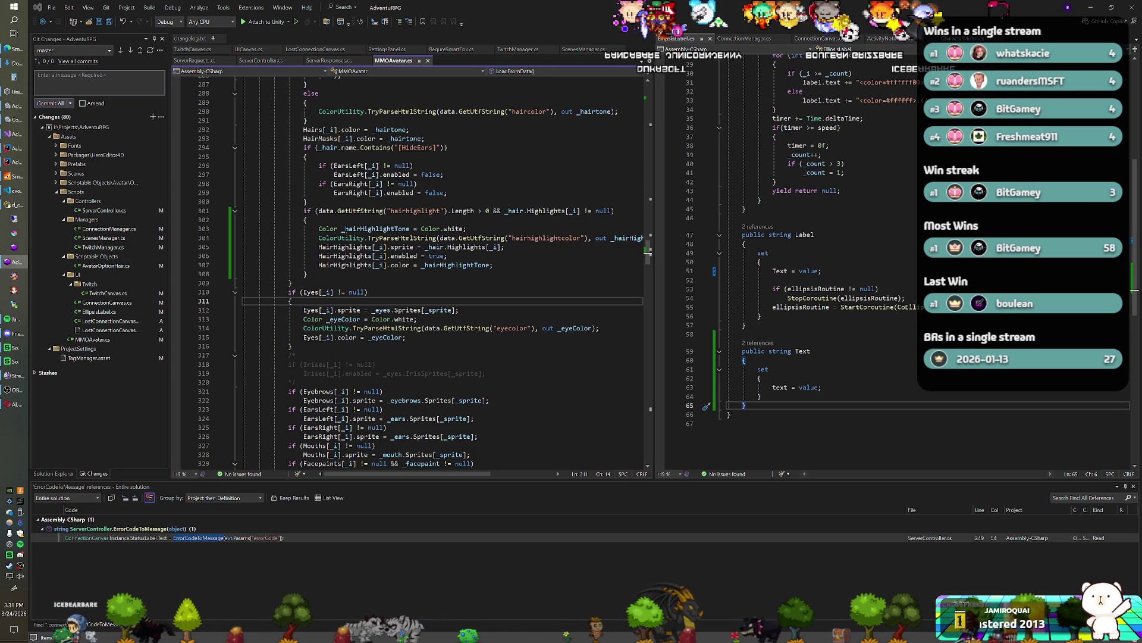
Review the hair highlight code ending at line 308, then return to Unity.
left_click(307, 274)
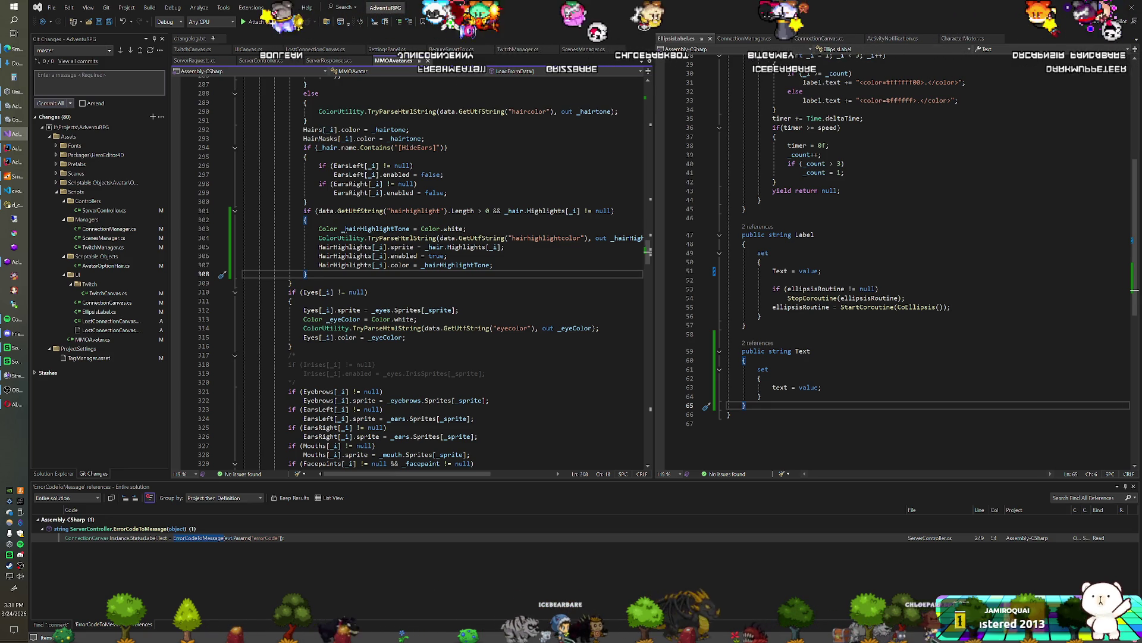
key("alt+Tab")
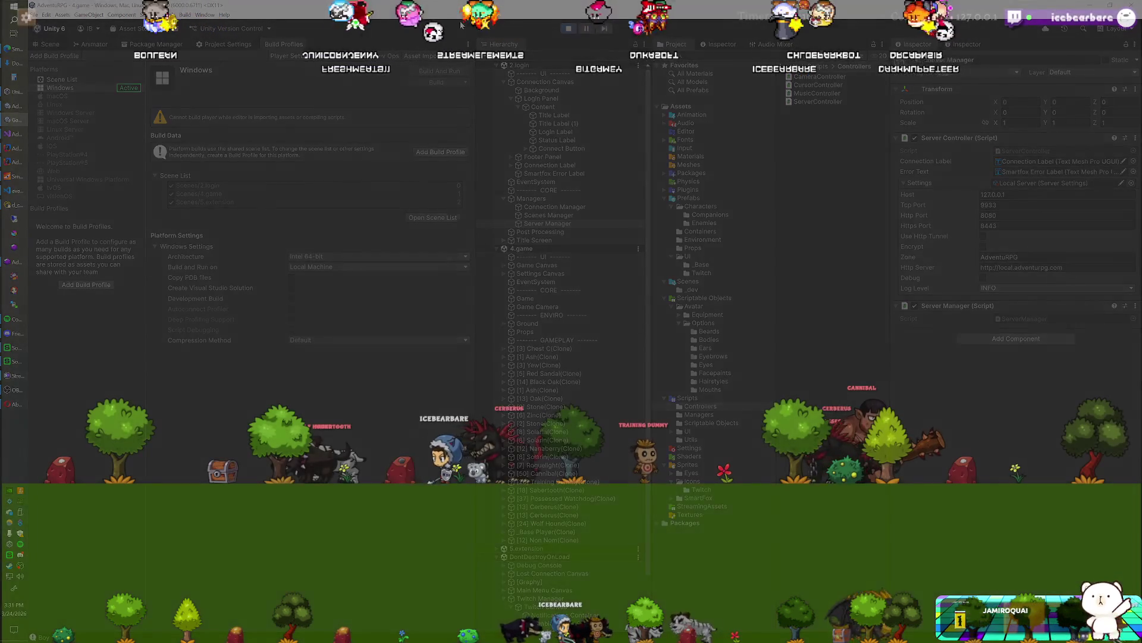
Bring Unity forward and rerun the game until the 'you have been banned' screen appears.
key("alt+Tab")
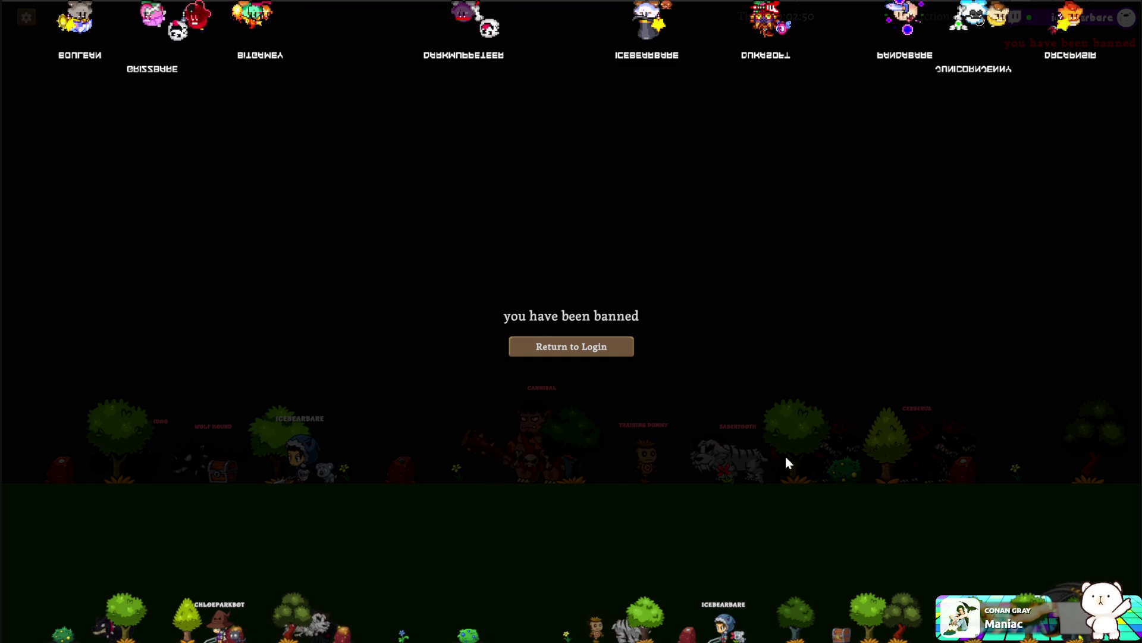
Return to login and reconnect with Twitch, triggering the red 'user is banned' login error.
left_click(601, 348)
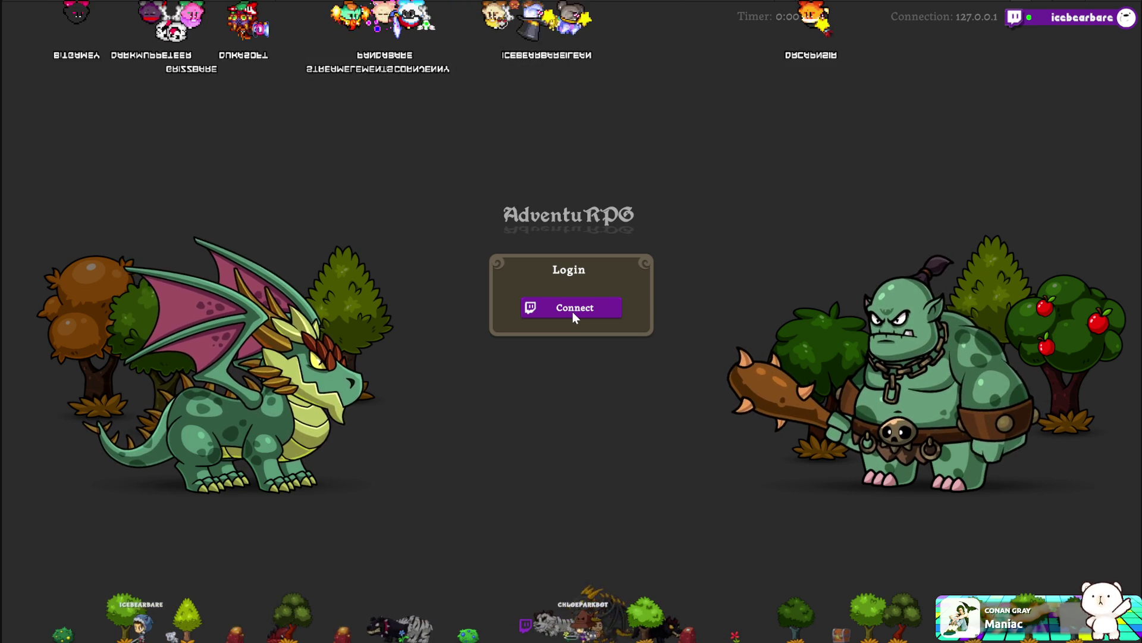
left_click(572, 312)
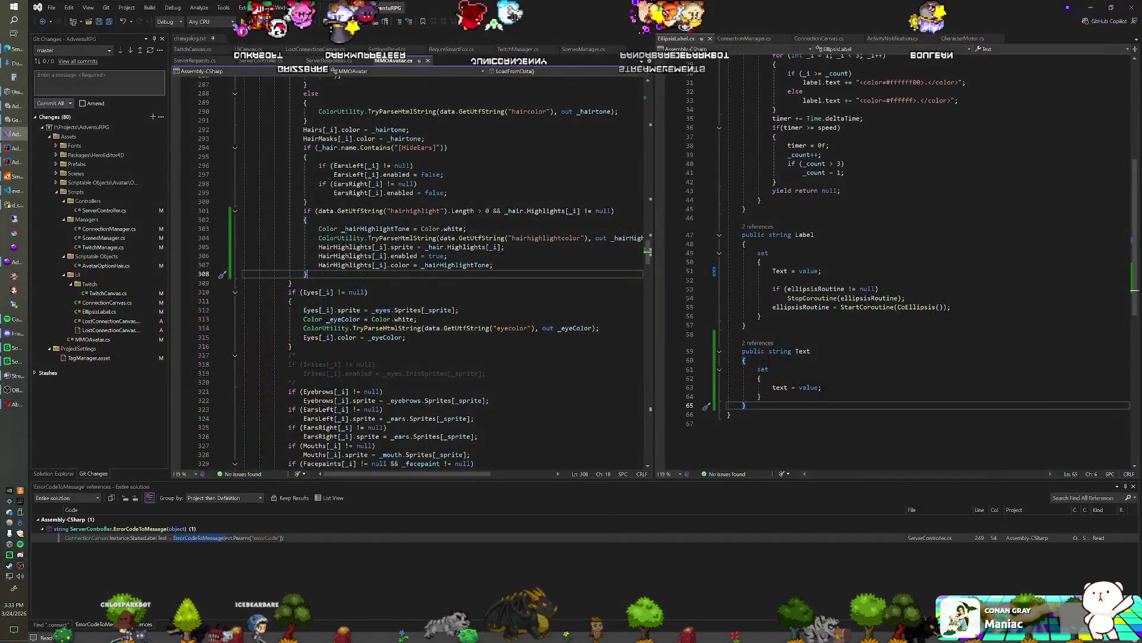
scroll(411, 274, "up", 13)
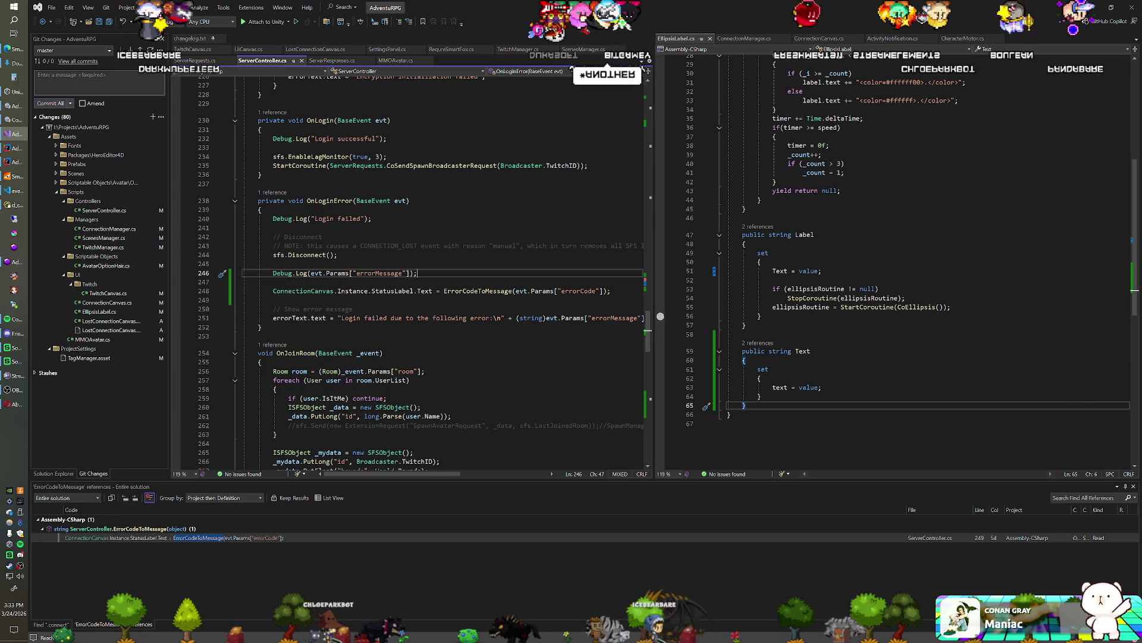
scroll(928, 256, "up", 2)
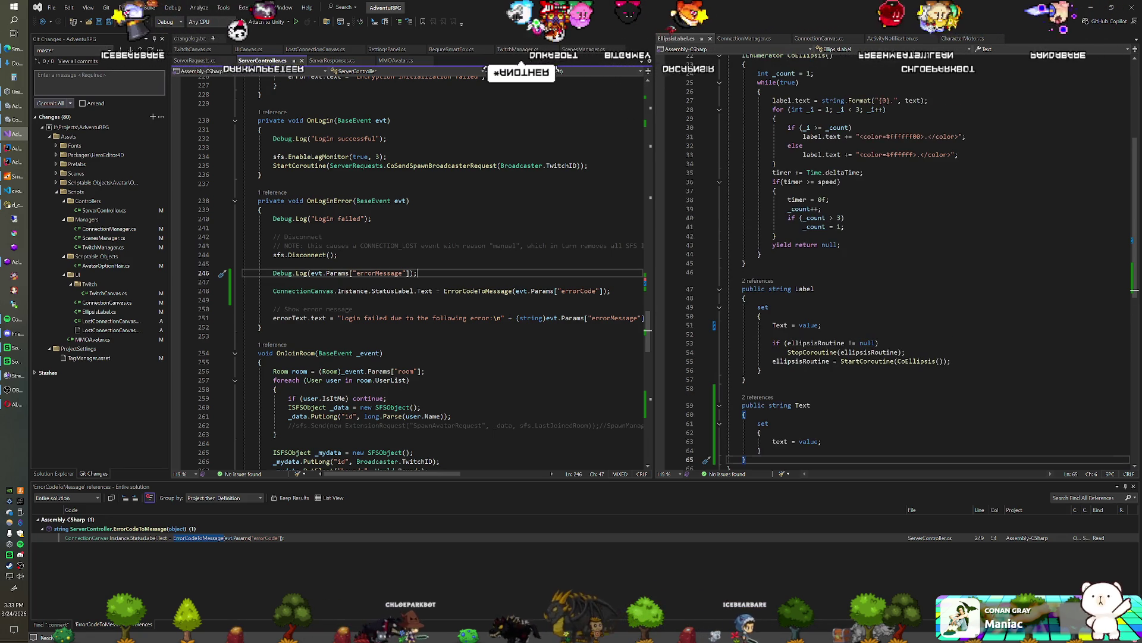
mouse_move(905, 352)
left_mouse_down()
mouse_move(729, 347)
mouse_move(773, 334)
left_mouse_up()
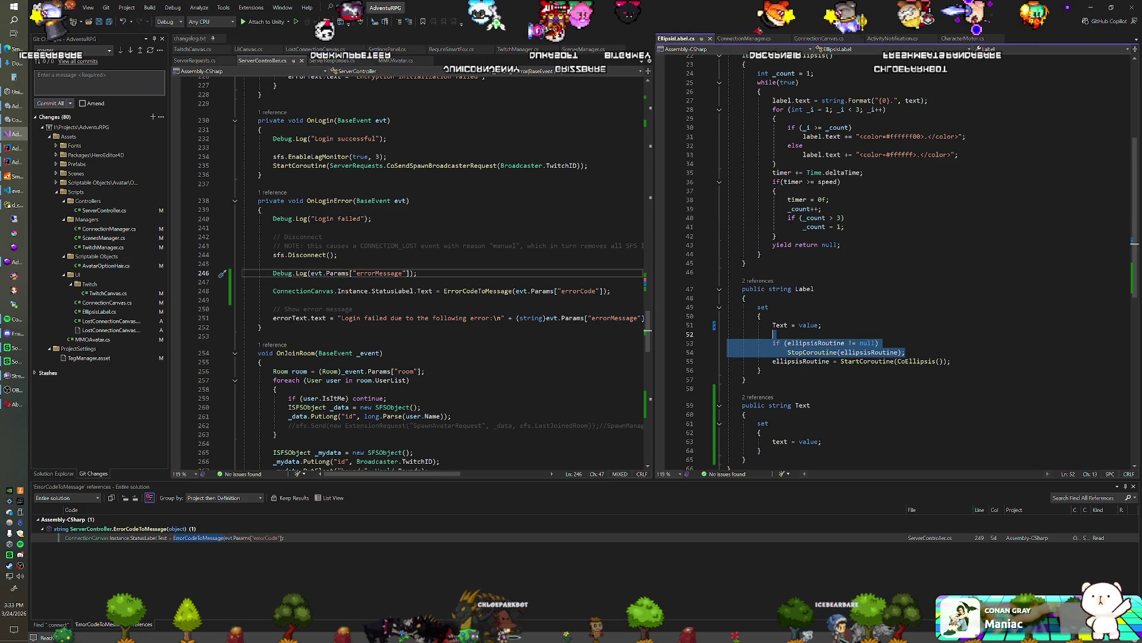
key("ctrl+c")
left_click(773, 432)
key("Return")
key("ctrl+v")
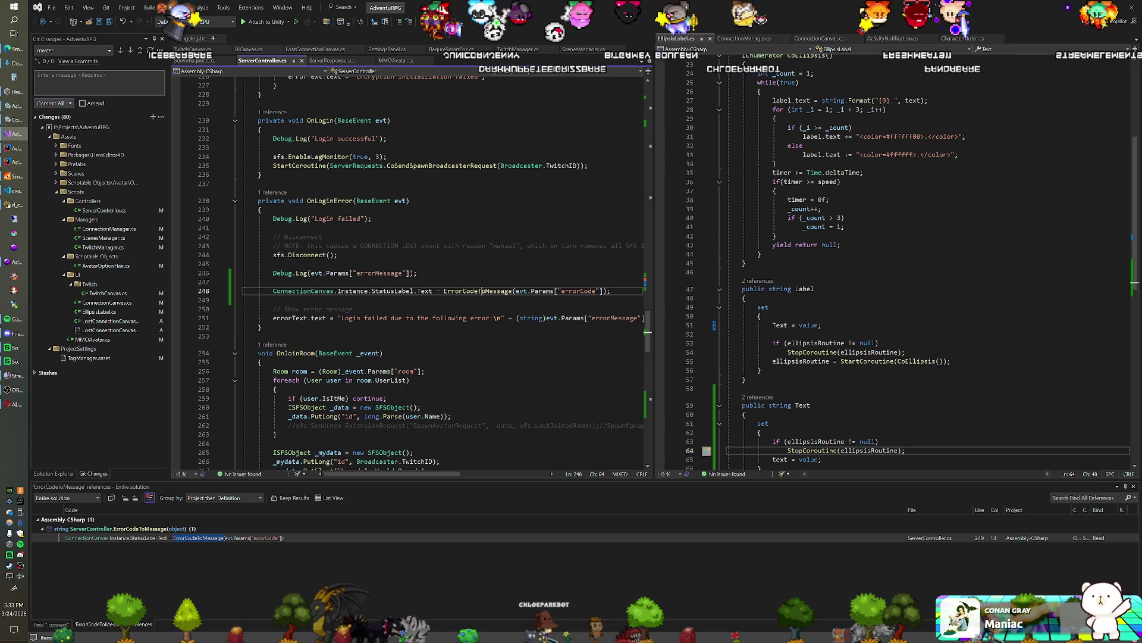
key("alt+Tab")
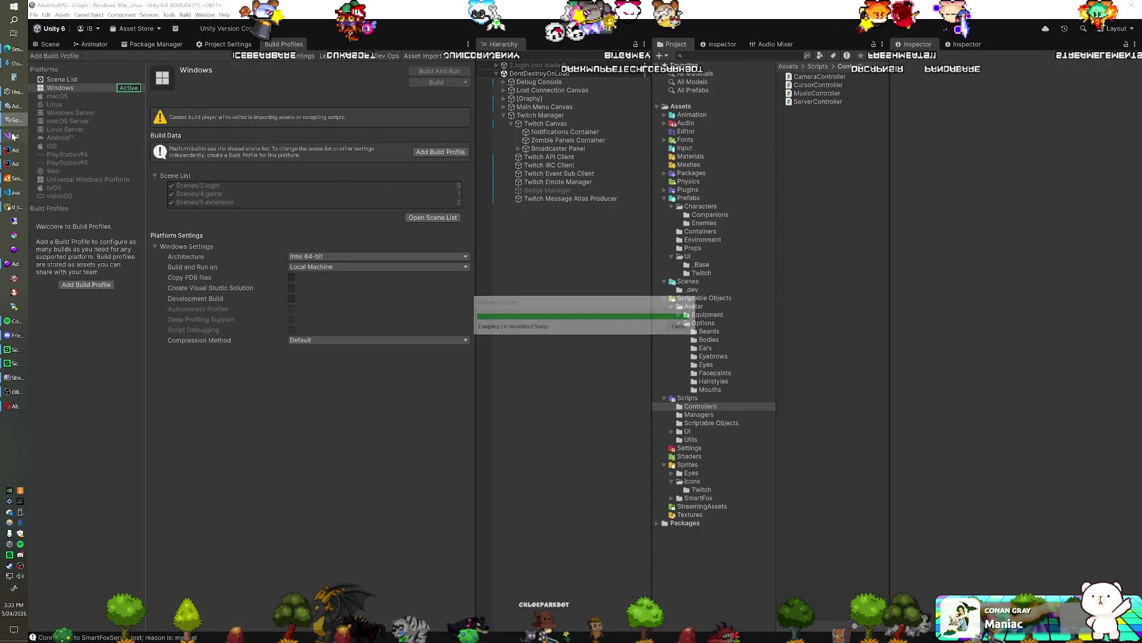
left_click(13, 151)
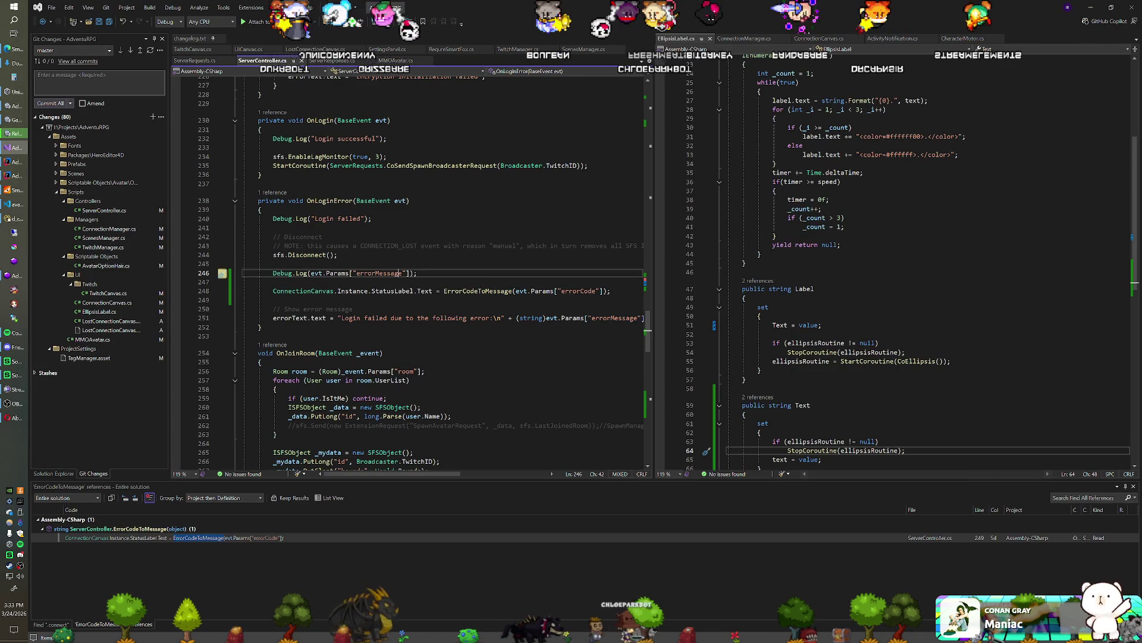
left_click(337, 254)
scroll(441, 274, "down", 4)
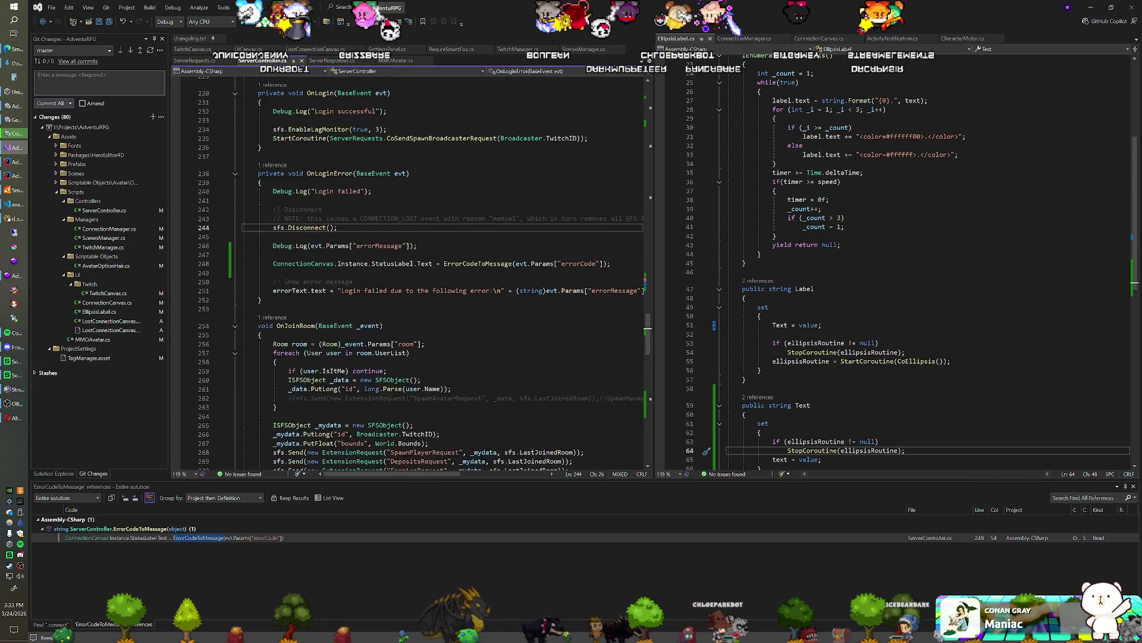
scroll(411, 267, "down", 7)
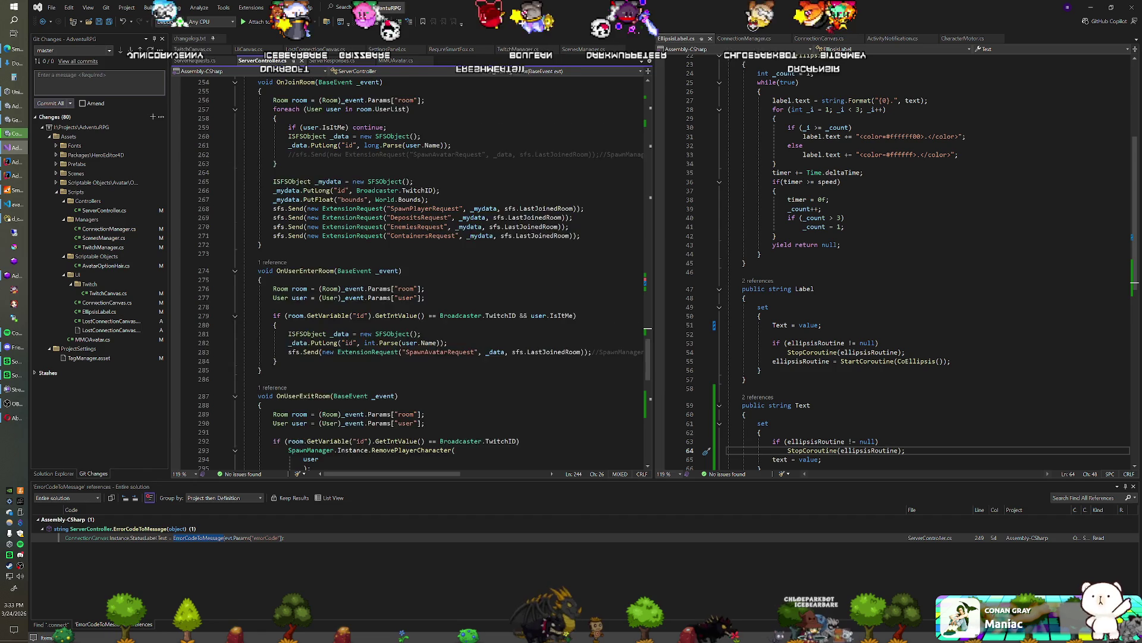
scroll(411, 268, "down", 4)
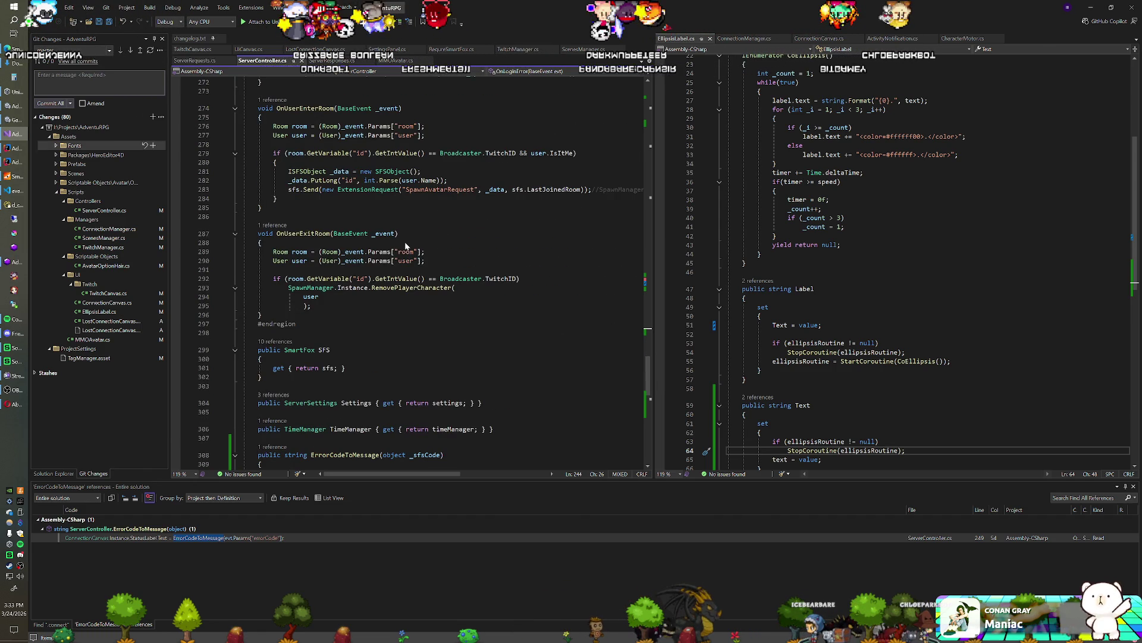
scroll(406, 245, "up", 4)
scroll(410, 268, "up", 8)
scroll(411, 268, "up", 3)
scroll(411, 268, "down", 4)
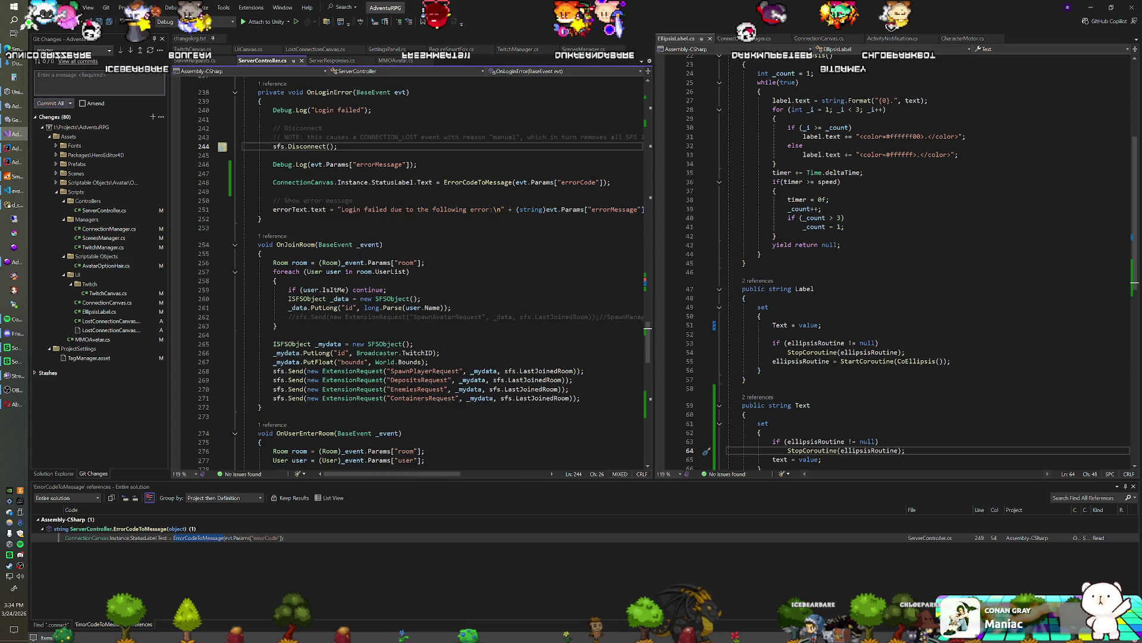
scroll(410, 268, "down", 3)
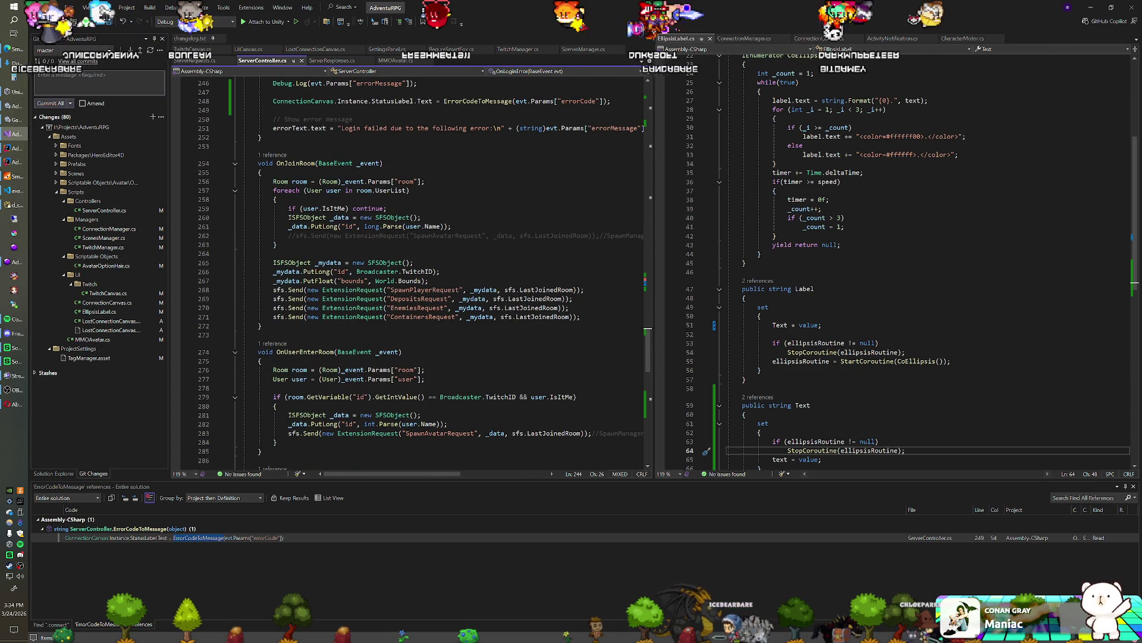
scroll(410, 268, "down", 2)
scroll(411, 268, "up", 7)
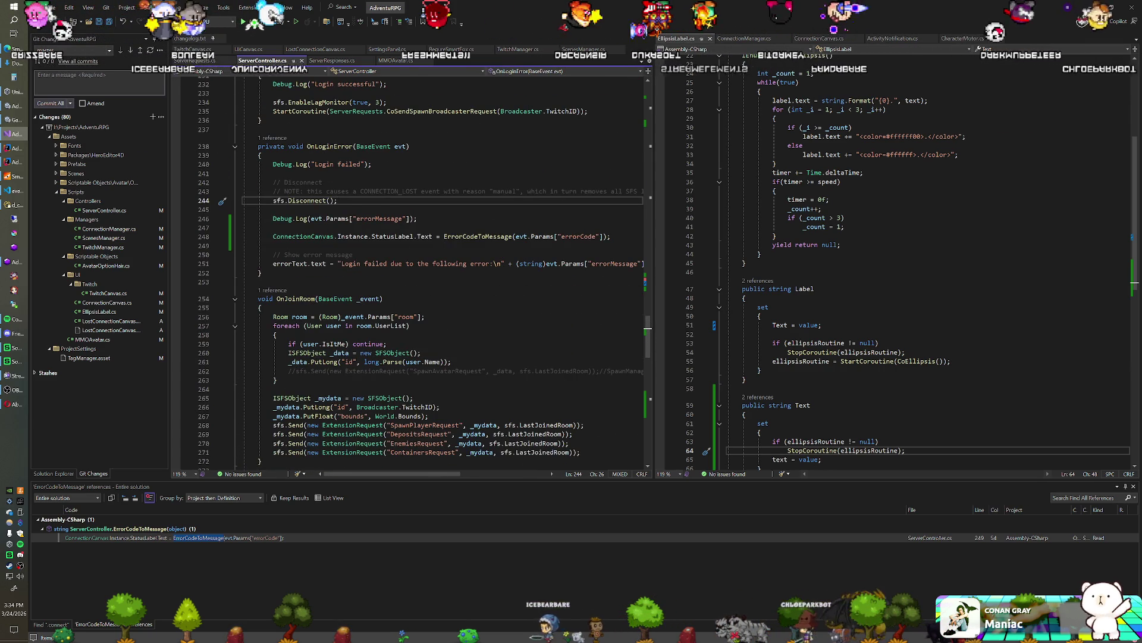
scroll(411, 267, "down", 20)
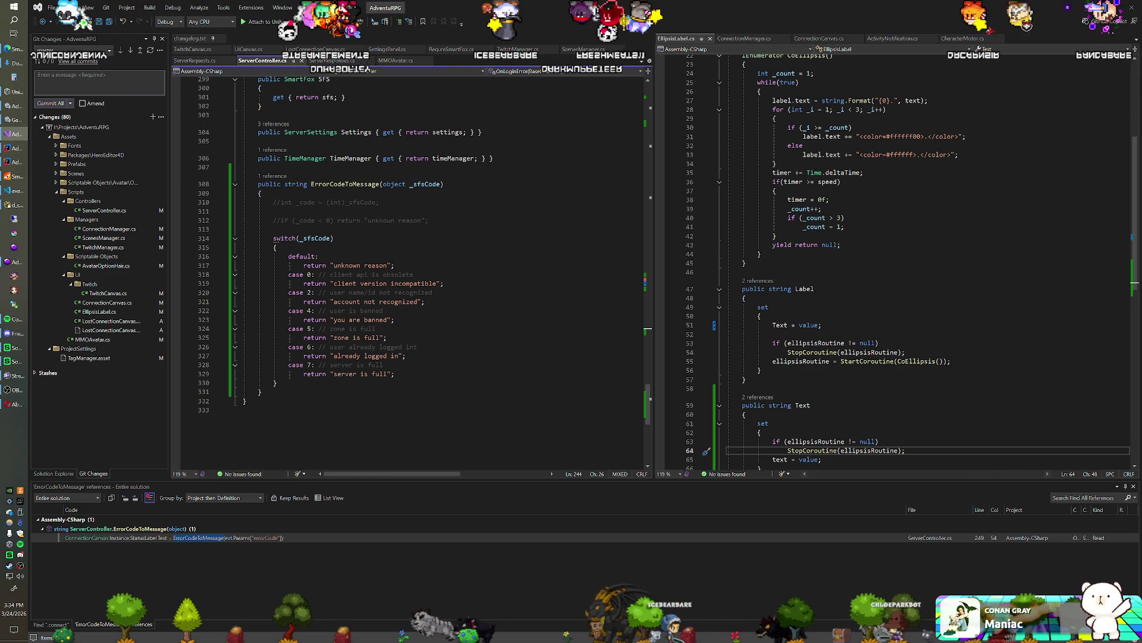
Add Debug.Log(_sfsCode); above the switch in ErrorCodeToMessage and let Unity recompile.
left_click(429, 220)
key("Return")
type("Debug.Log(")
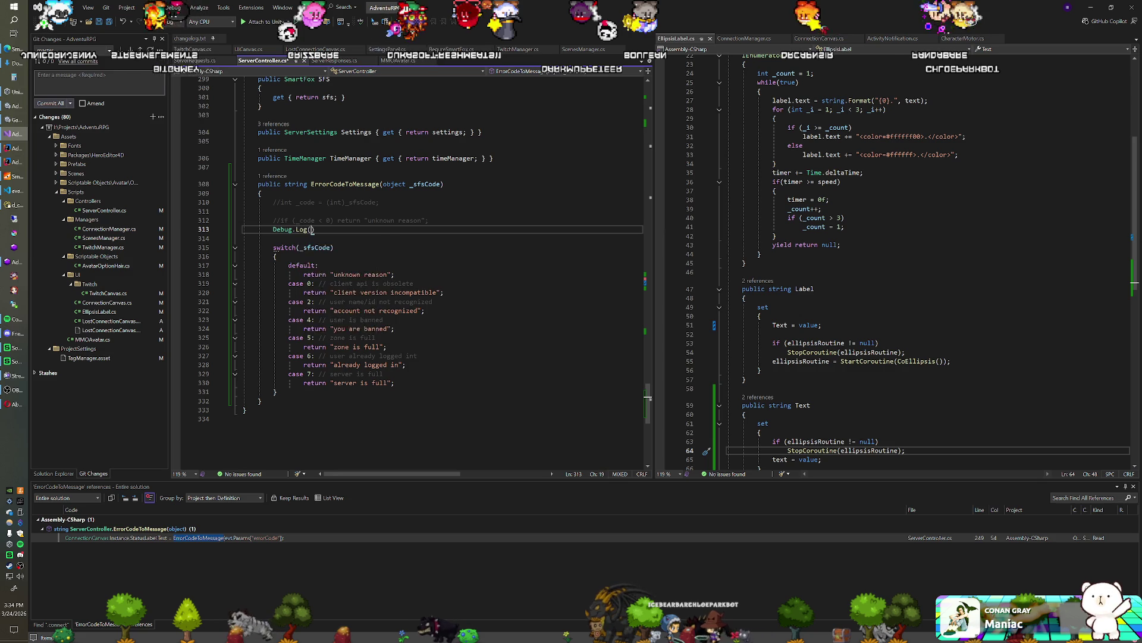
type("_sfsCode);")
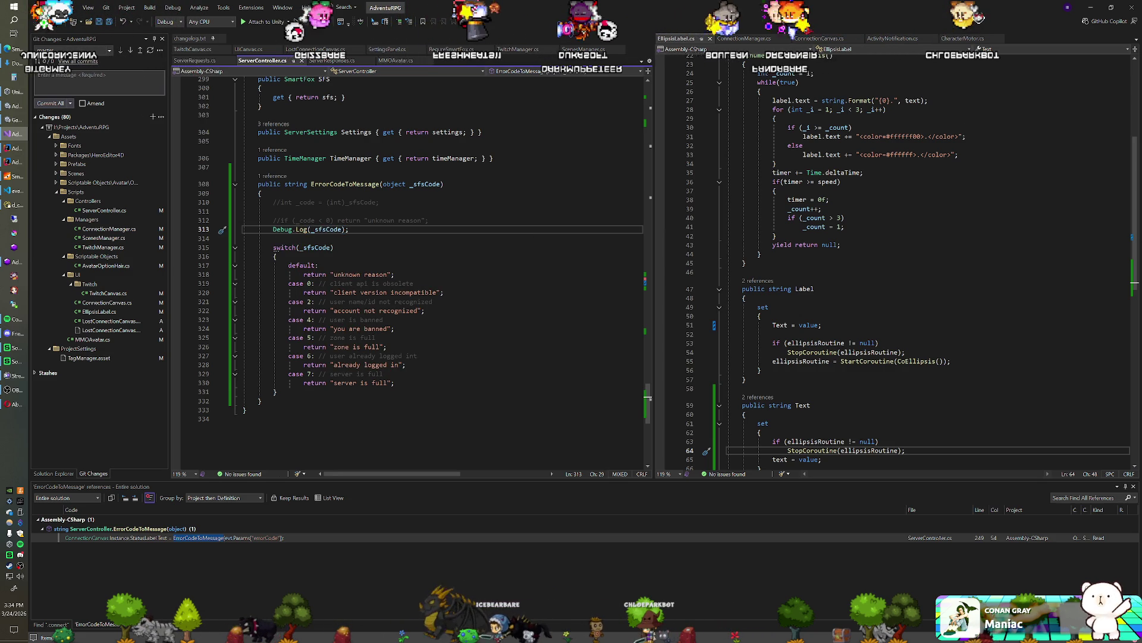
key("alt+Tab")
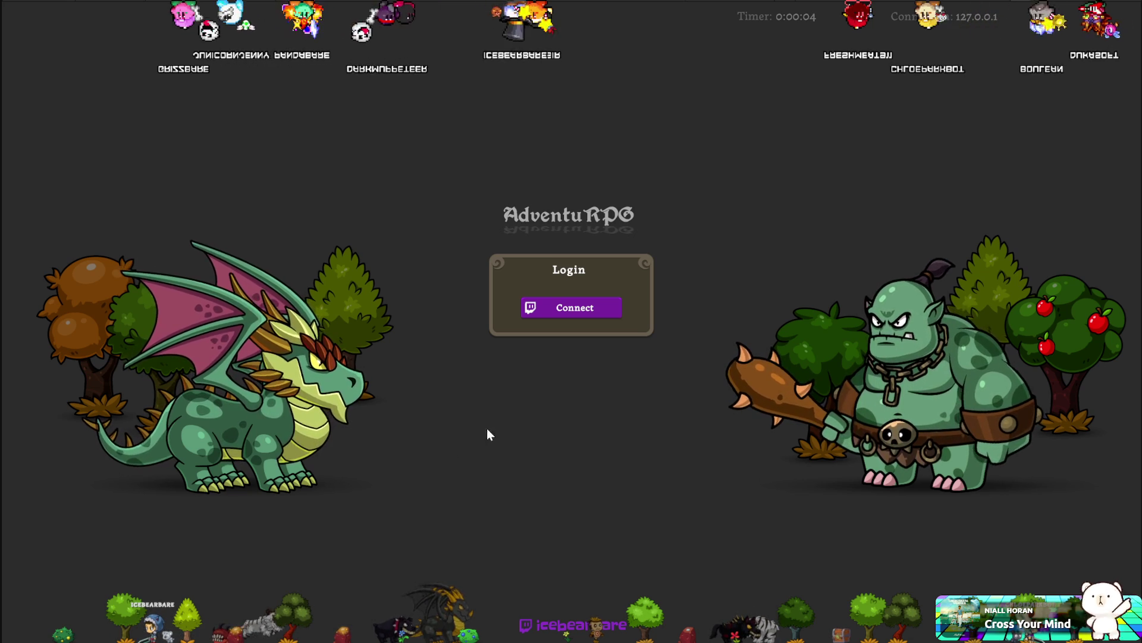
Log in with Twitch, return from the banned screen, retry to get the red login-failed error, then go back to the code.
left_click(580, 305)
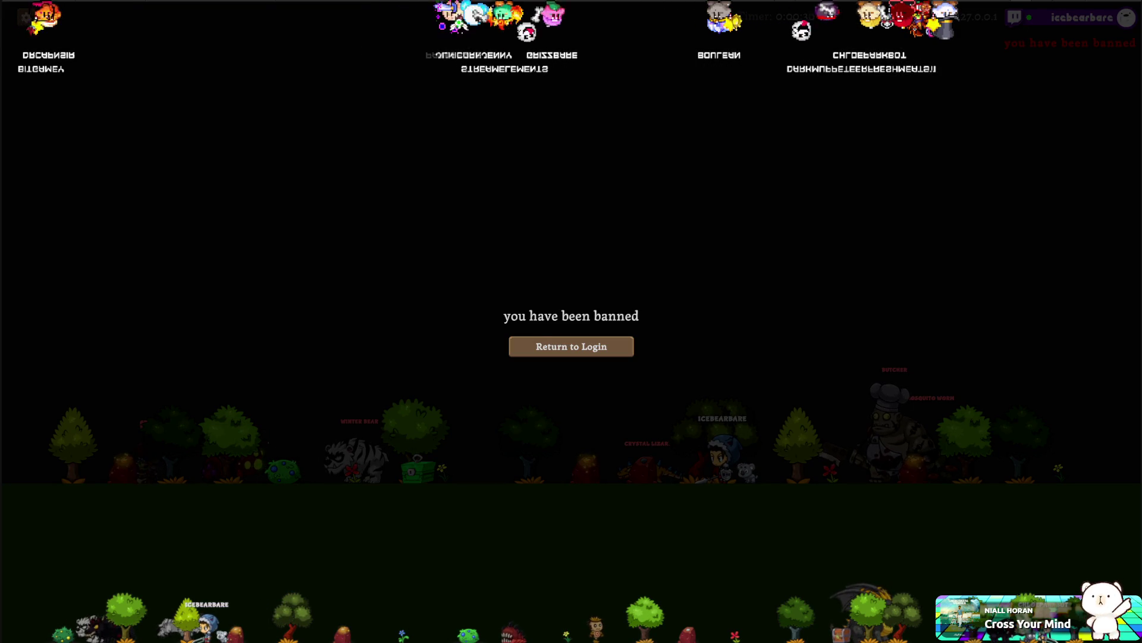
left_click(539, 350)
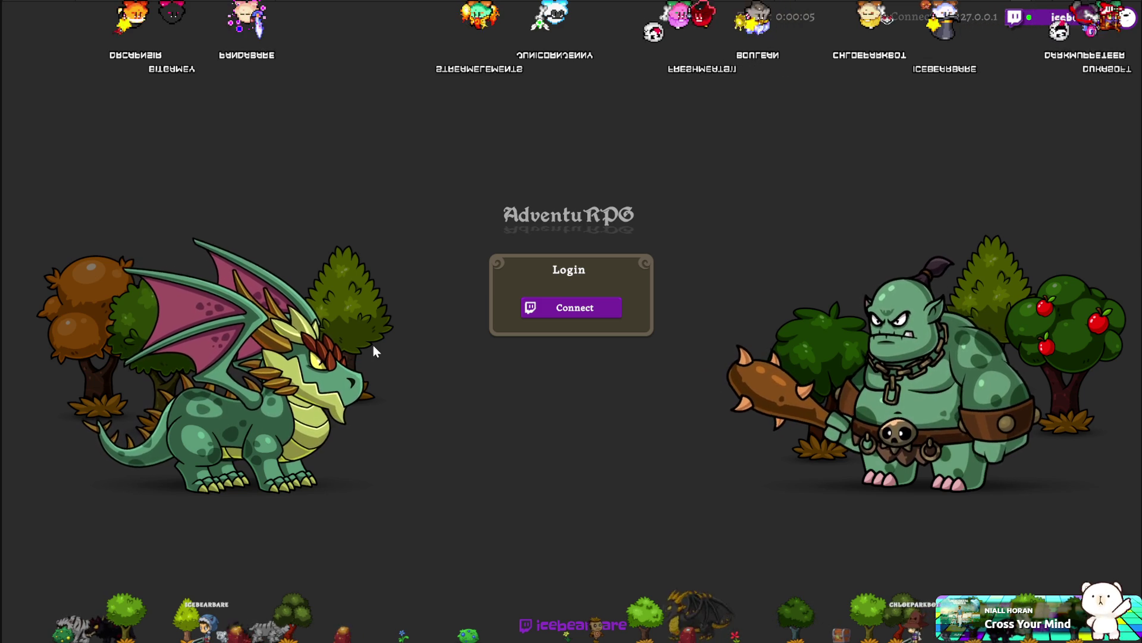
left_click(544, 310)
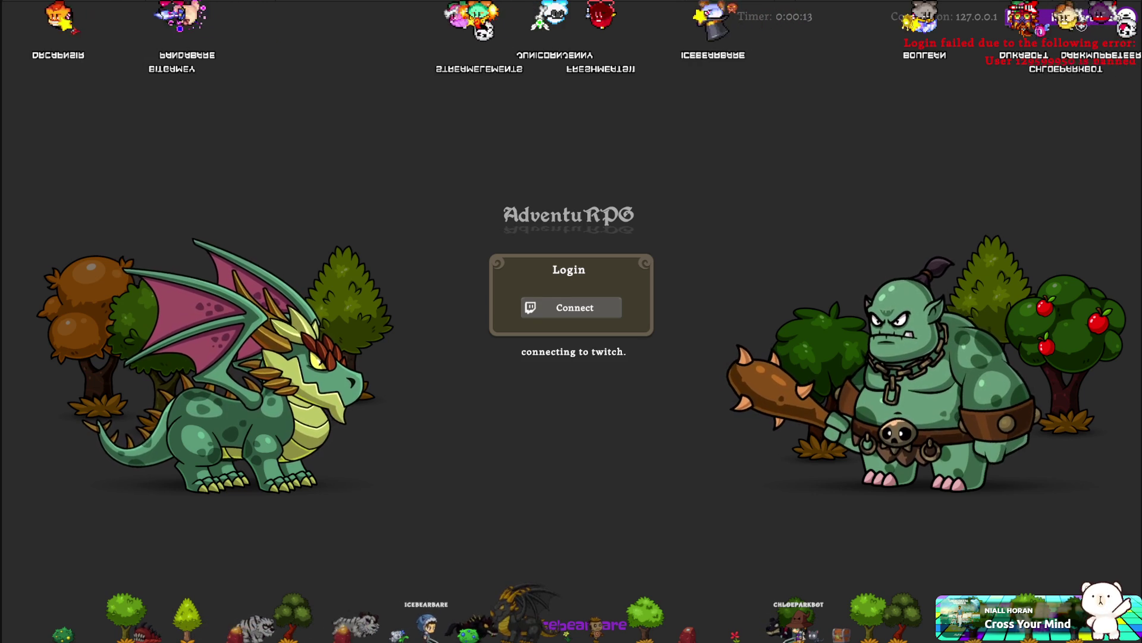
key("alt+Tab")
Finish the switch as switch((int)_sfsCode) and hand the change to Unity to recompile.
type("t)")
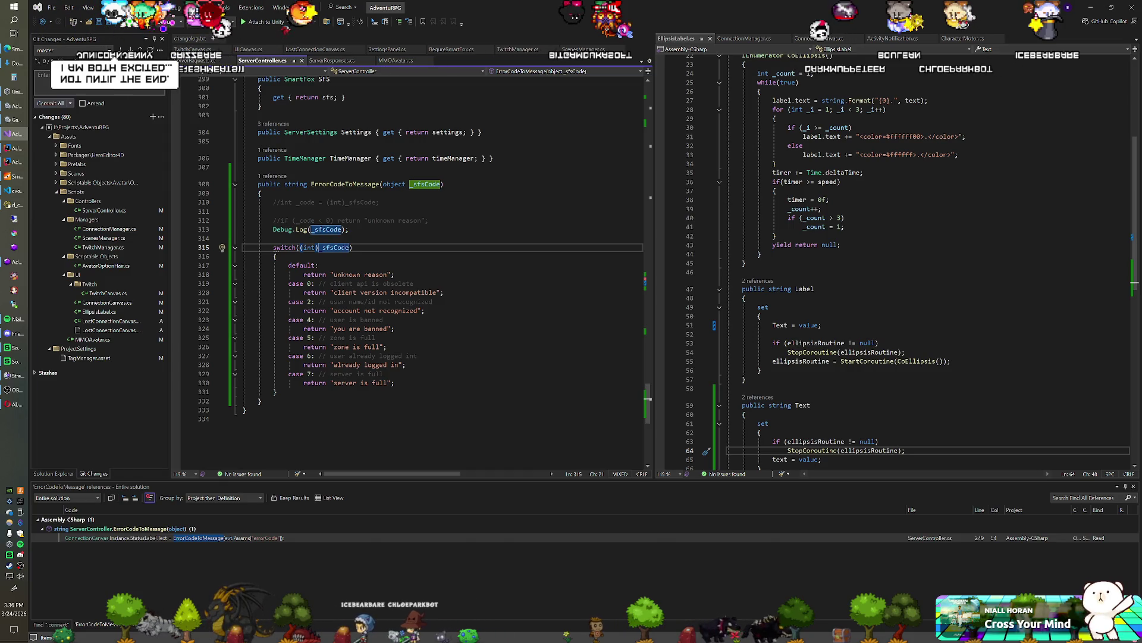
key("alt+Tab")
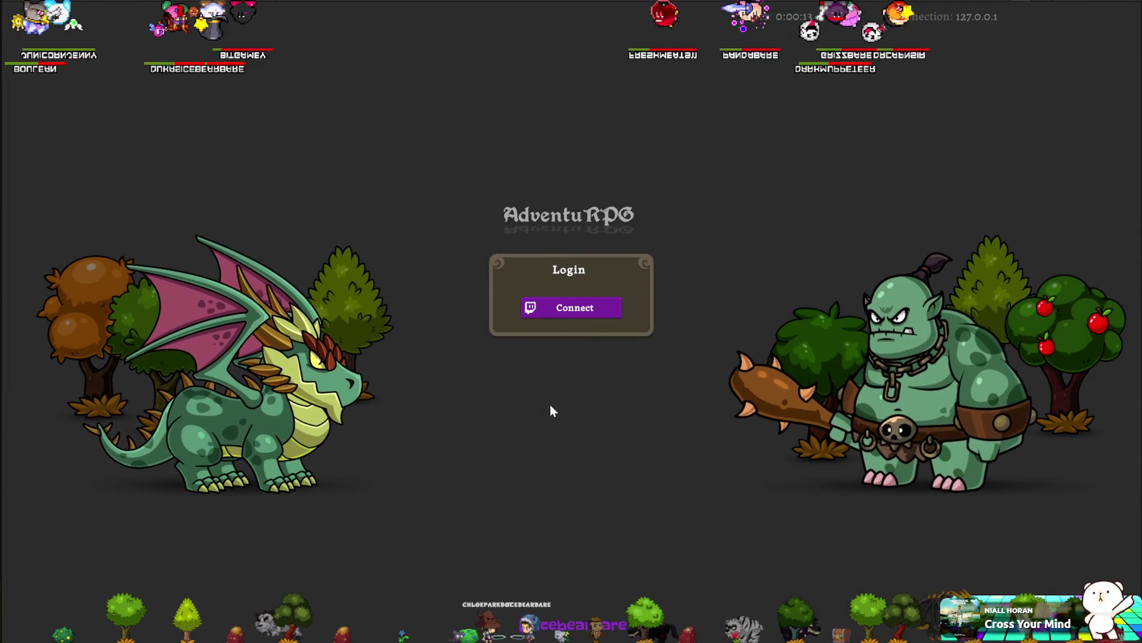
Connect with Twitch again on the Login panel to test the int cast.
left_click(580, 309)
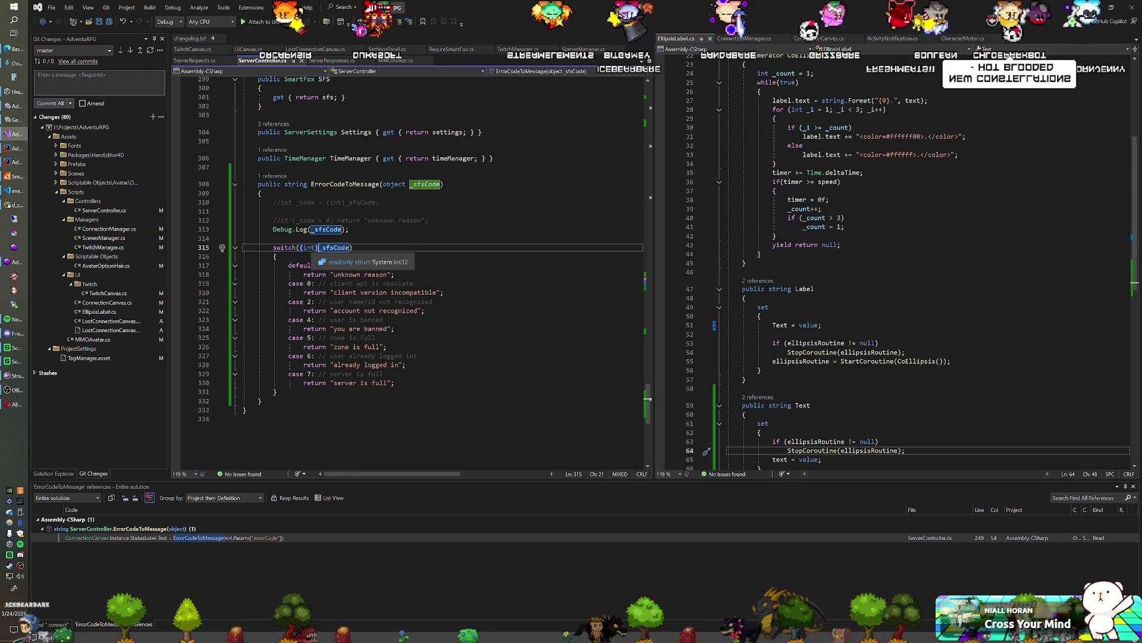
Drop the int cast from the switch, log (string)_sfsCode, save, and recompile in Unity.
left_click(311, 247)
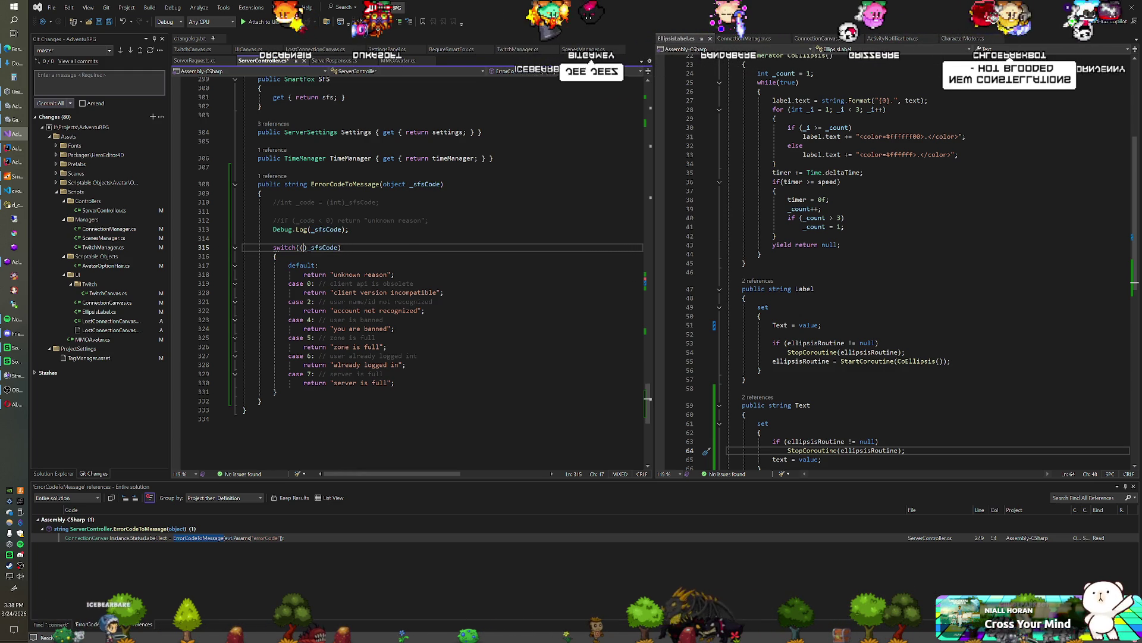
type("string")
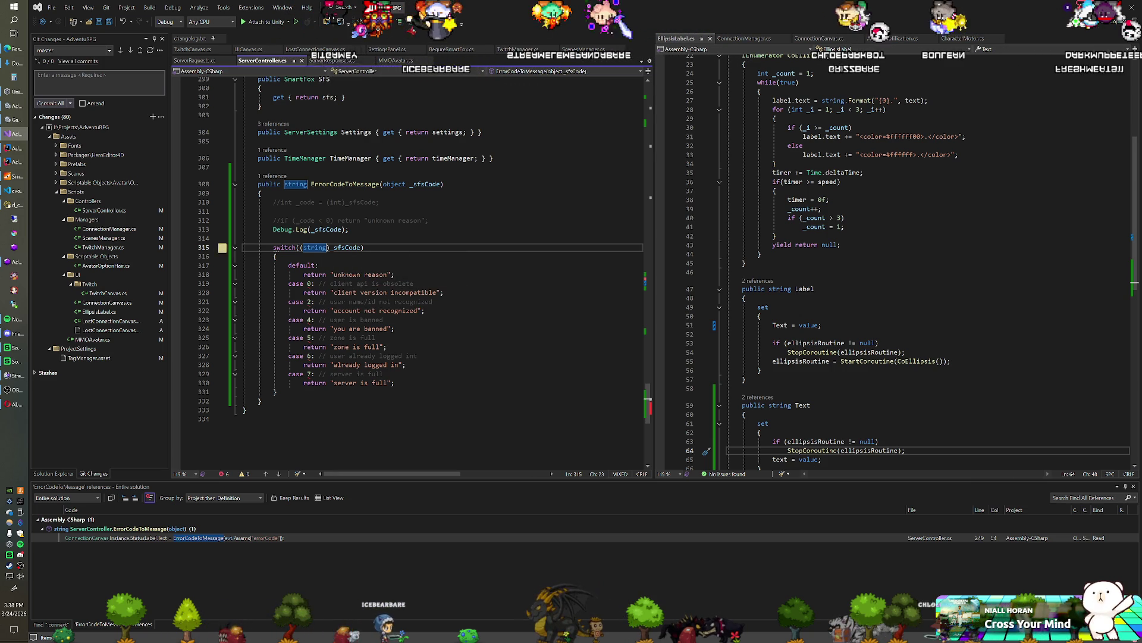
key("BackSpace")
key("BackSpace")
key("BackSpace")
left_click(310, 229)
left_click(303, 247)
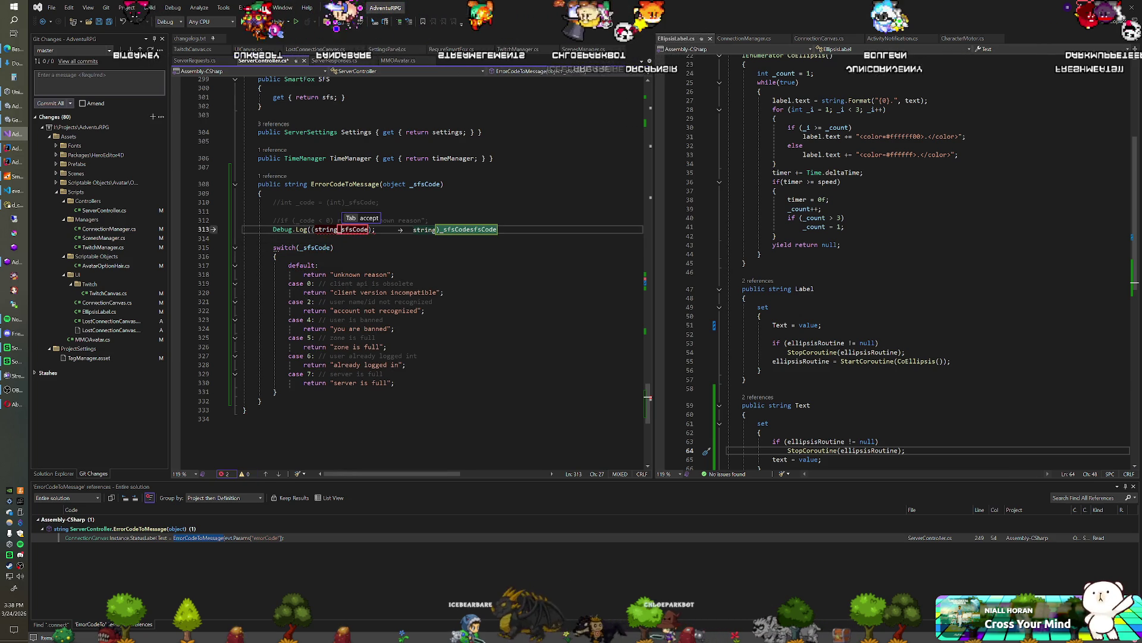
key("ctrl+s")
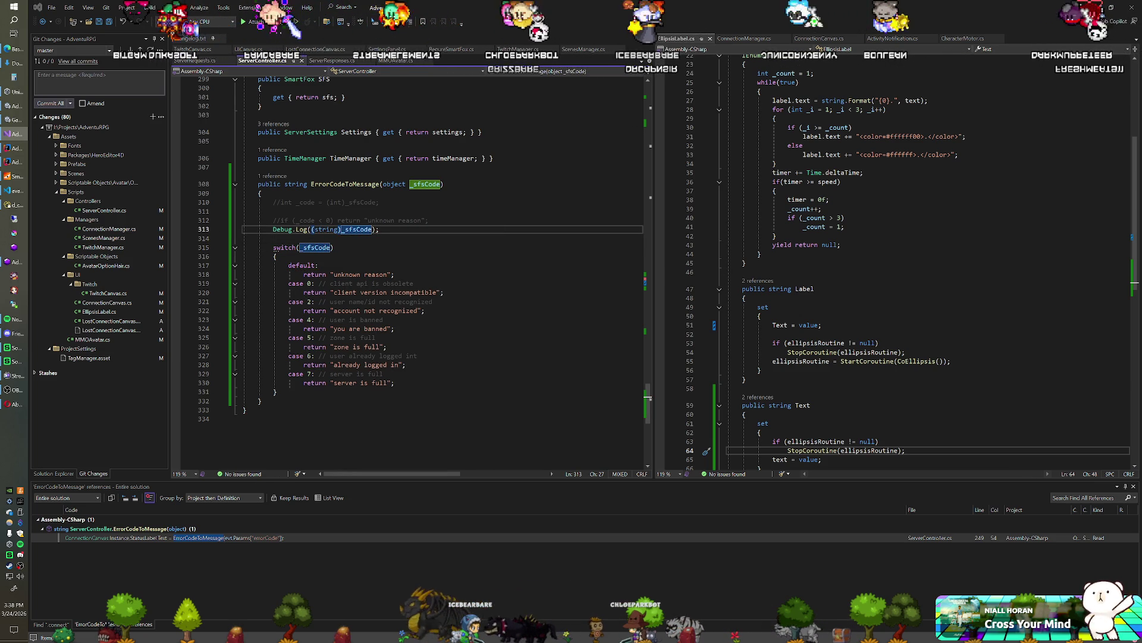
key("alt+Tab")
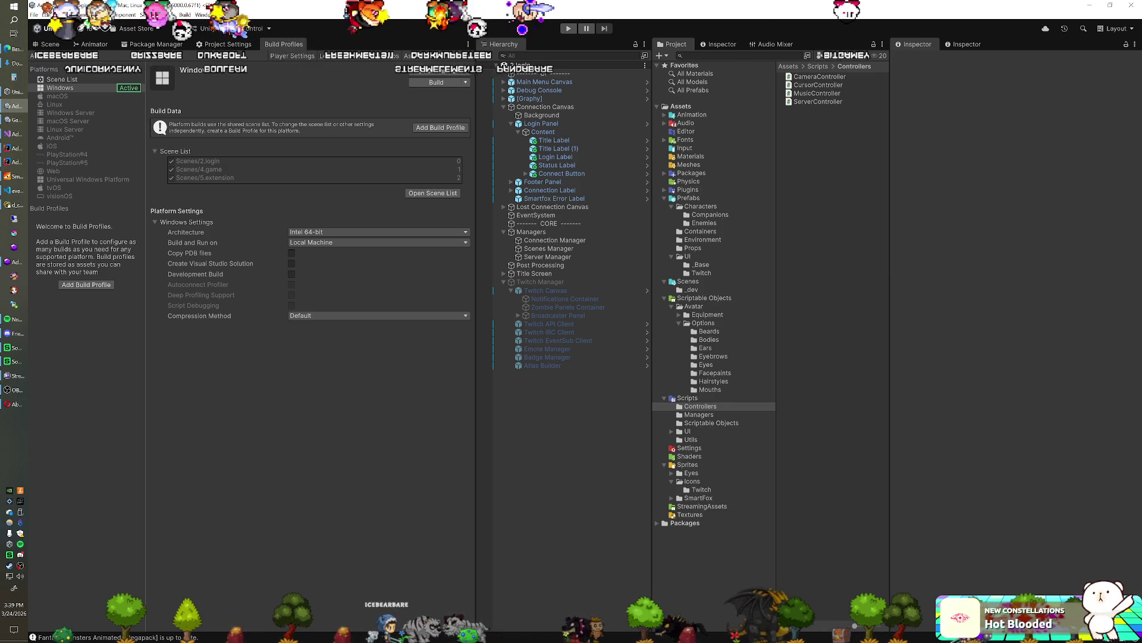
Enter play mode and click Connect on the game's Login panel to start the Twitch login.
left_click(570, 28)
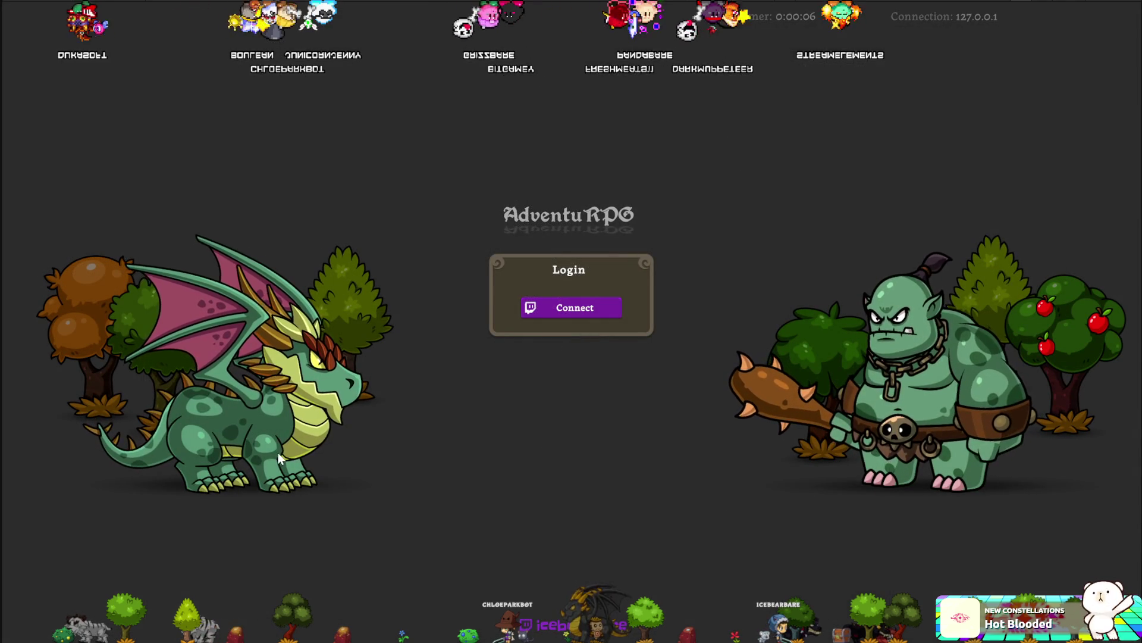
left_click(568, 307)
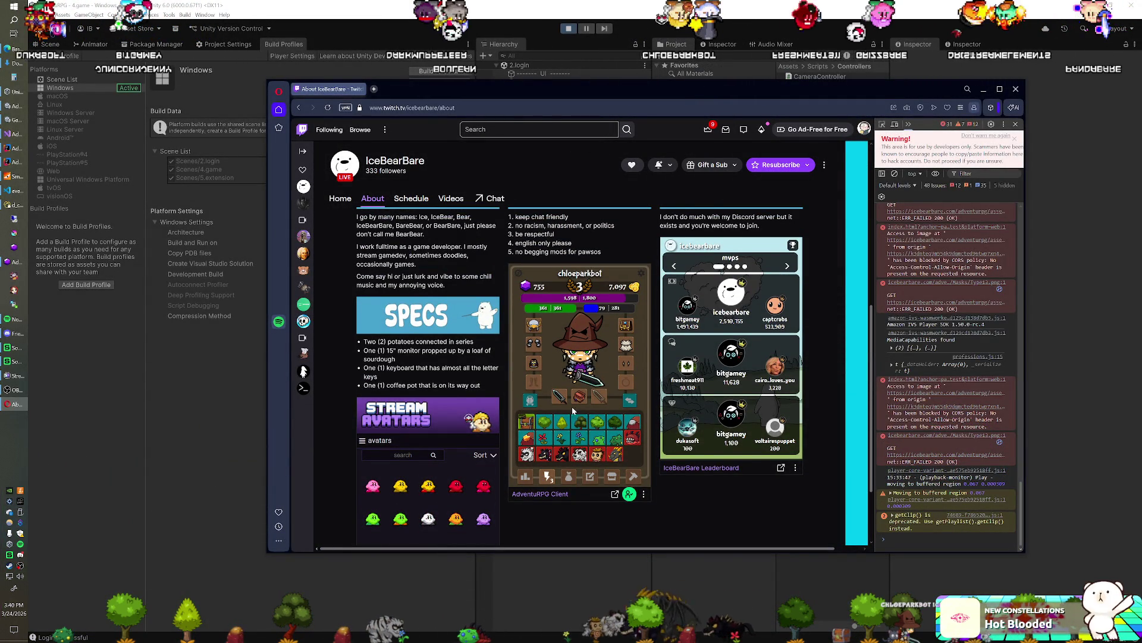
View the character's stats and inventory in the AdventuRPG panel, then return to Unity.
left_click(525, 476)
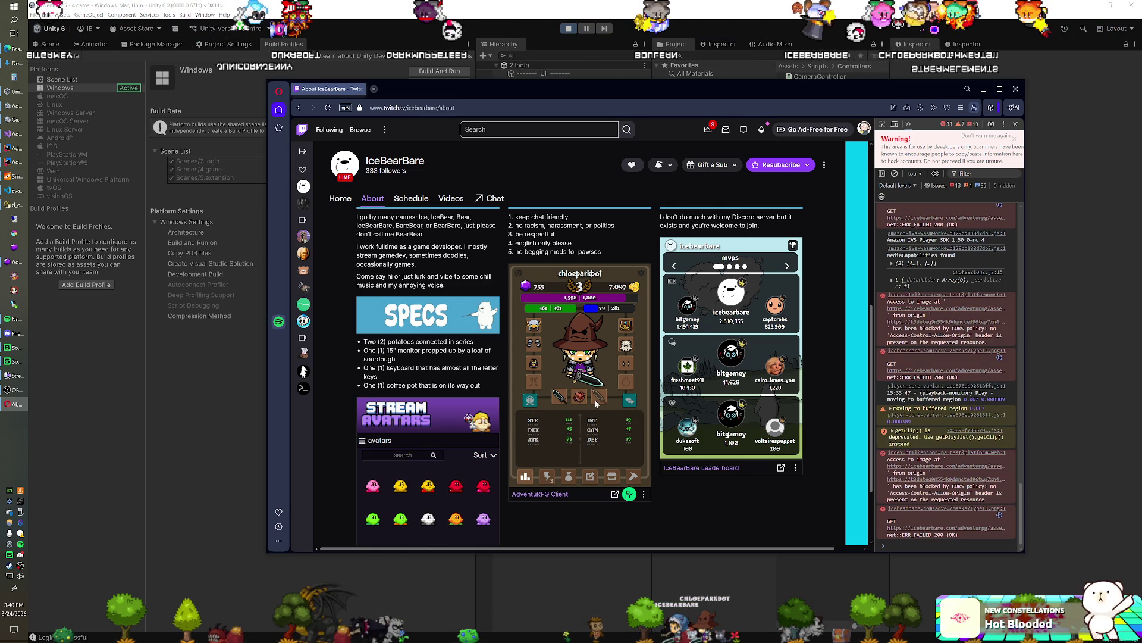
left_click(568, 477)
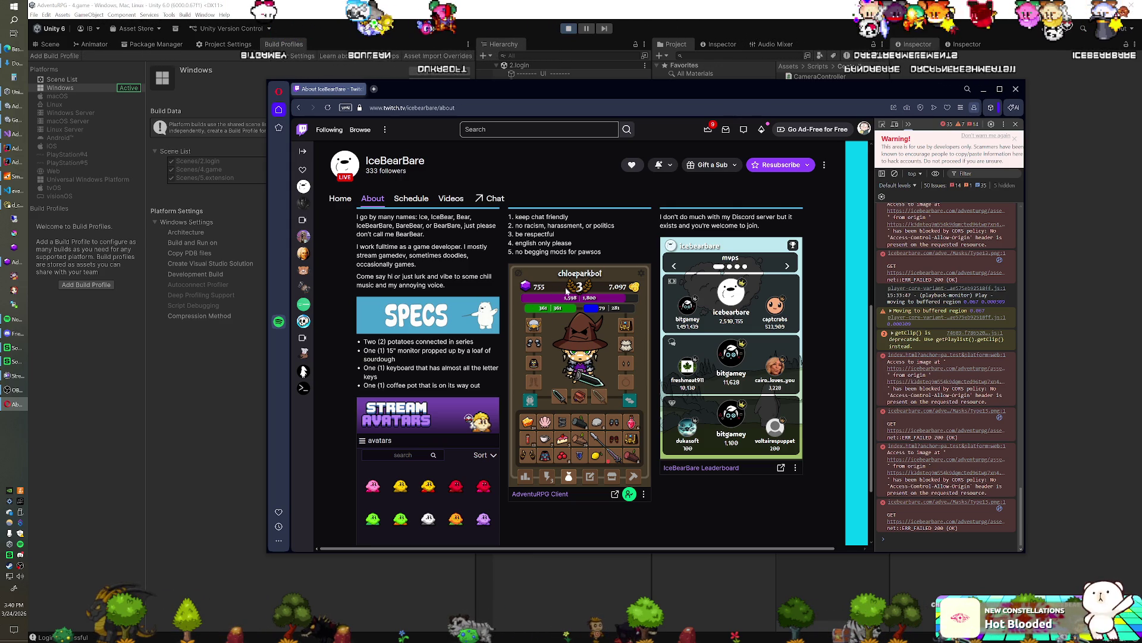
key("alt+Tab")
key("alt+Tab")
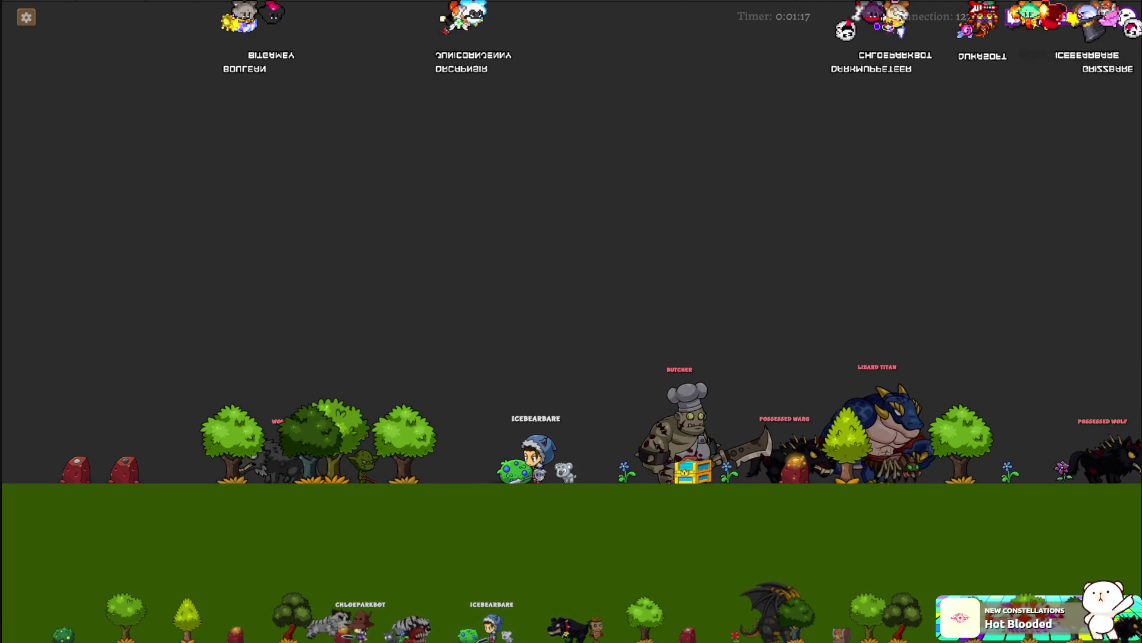
Bring Unity forward and run the login until 'you have been banned' appears.
left_click(11, 290)
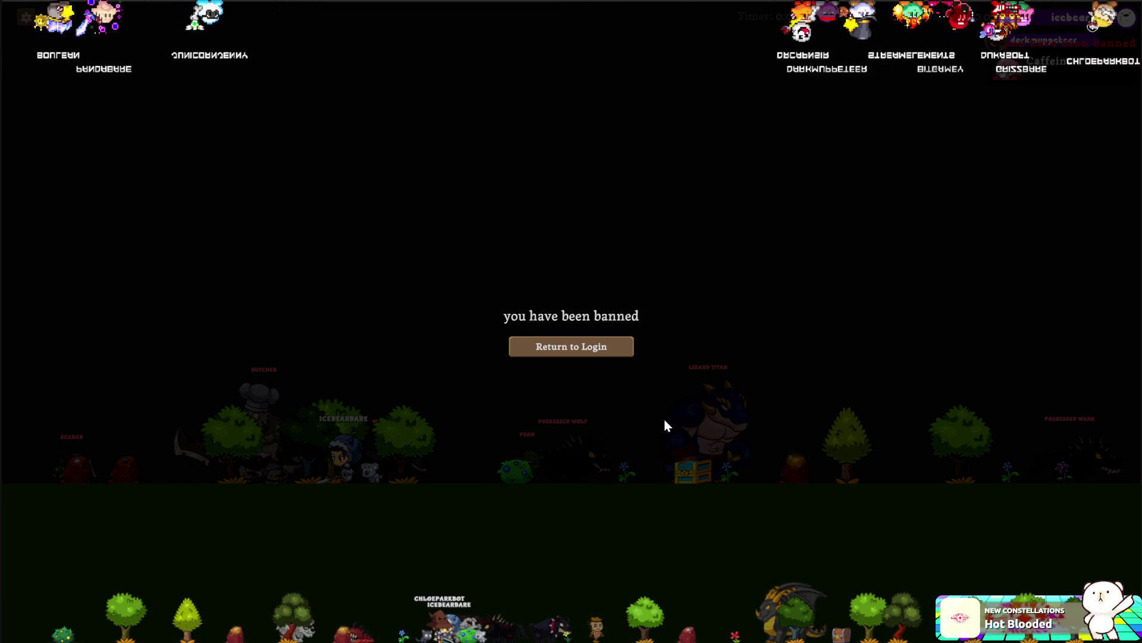
Return from the ban message to the login screen and reconnect to Twitch.
left_click(588, 351)
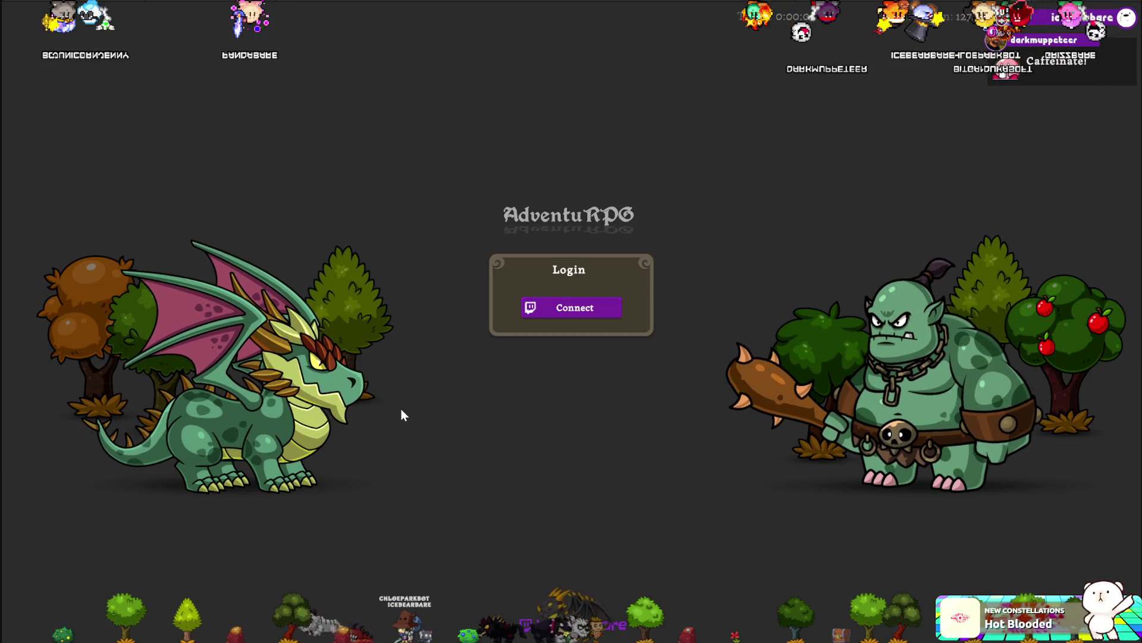
left_click(581, 314)
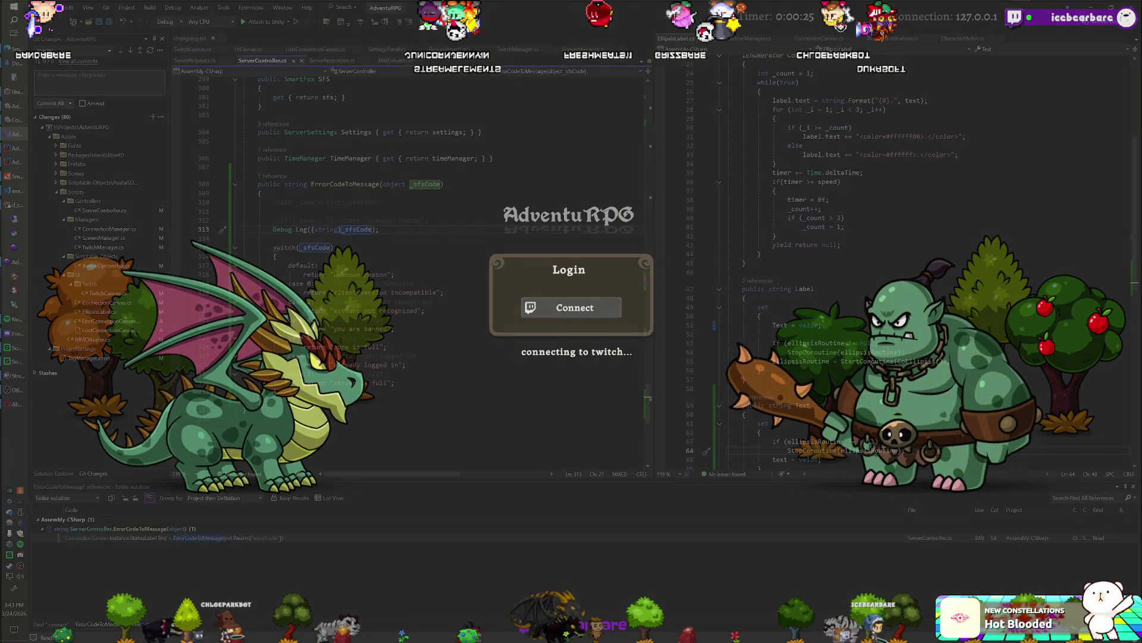
Try typing _sfsCode. on a new line below the log, then delete that line.
key("Return")
type("_")
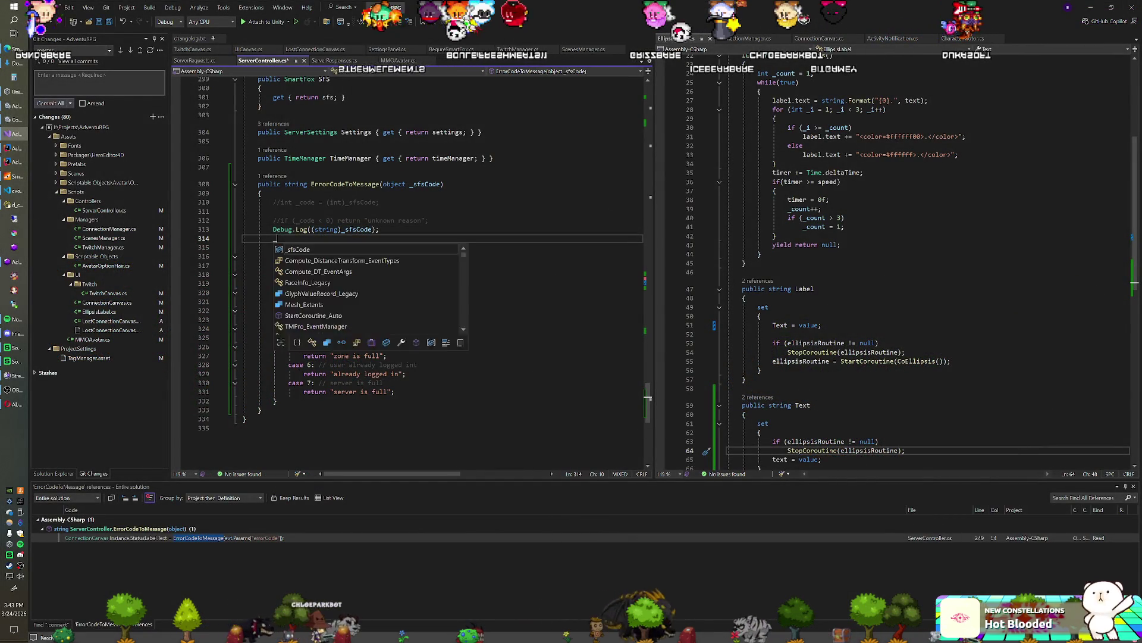
type("ob")
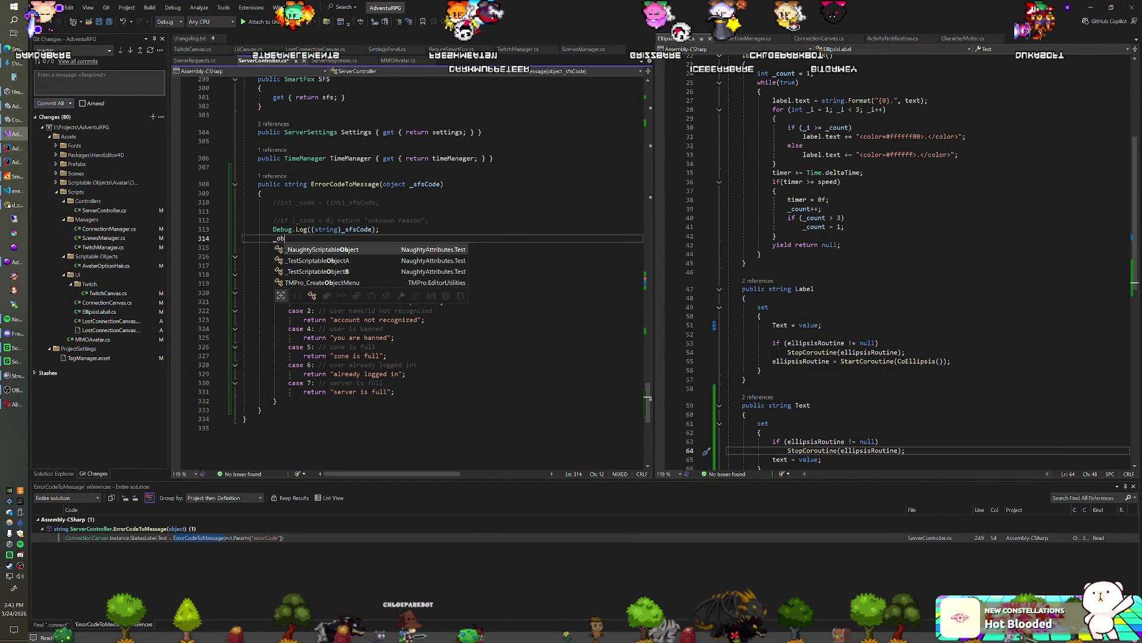
key("BackSpace")
key("BackSpace")
type("sfsCode.ToString();")
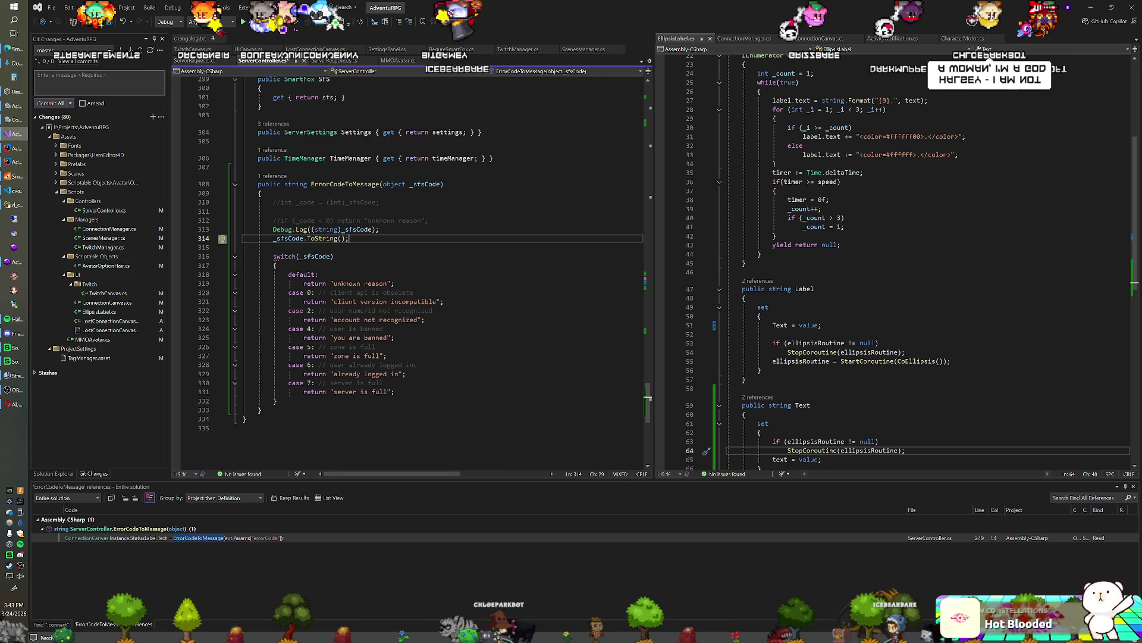
key("shift+Home")
key("BackSpace")
Rewrite the log call on line 313 as Debug.Log(_sfsCode.ToString()) and switch to Unity.
left_click(352, 233)
key("Right")
type(".ToString();")
key("Left")
key("Left")
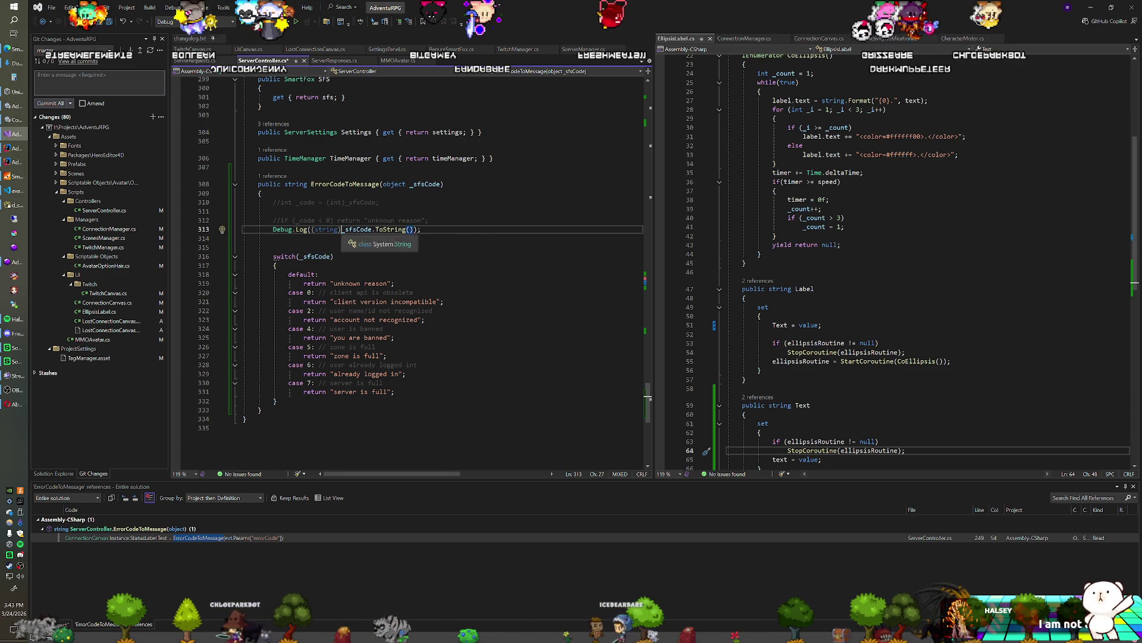
key("shift+Left")
key("shift+Left")
key("shift+Left")
key("Down")
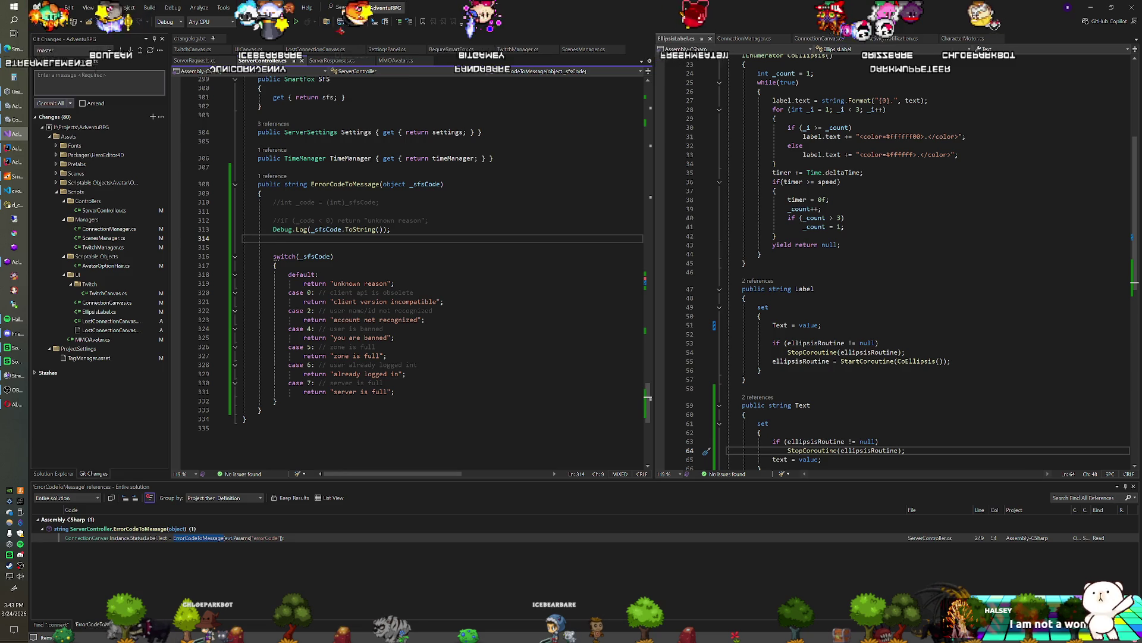
key("alt+Tab")
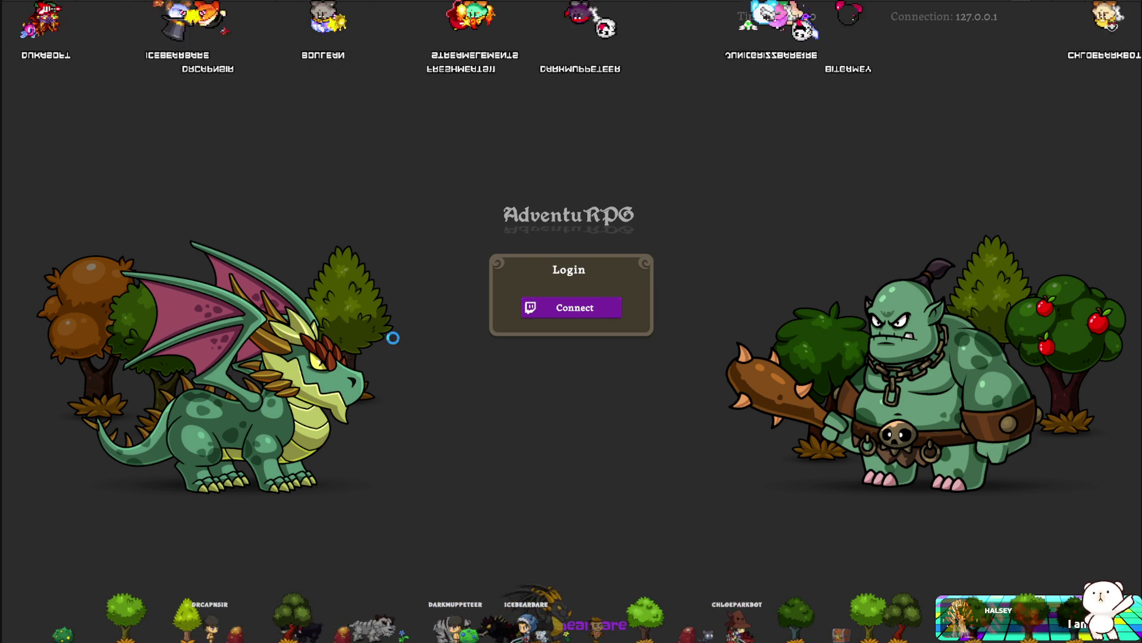
Connect with Twitch, return from the banned screen, and try connecting once more.
left_click(608, 309)
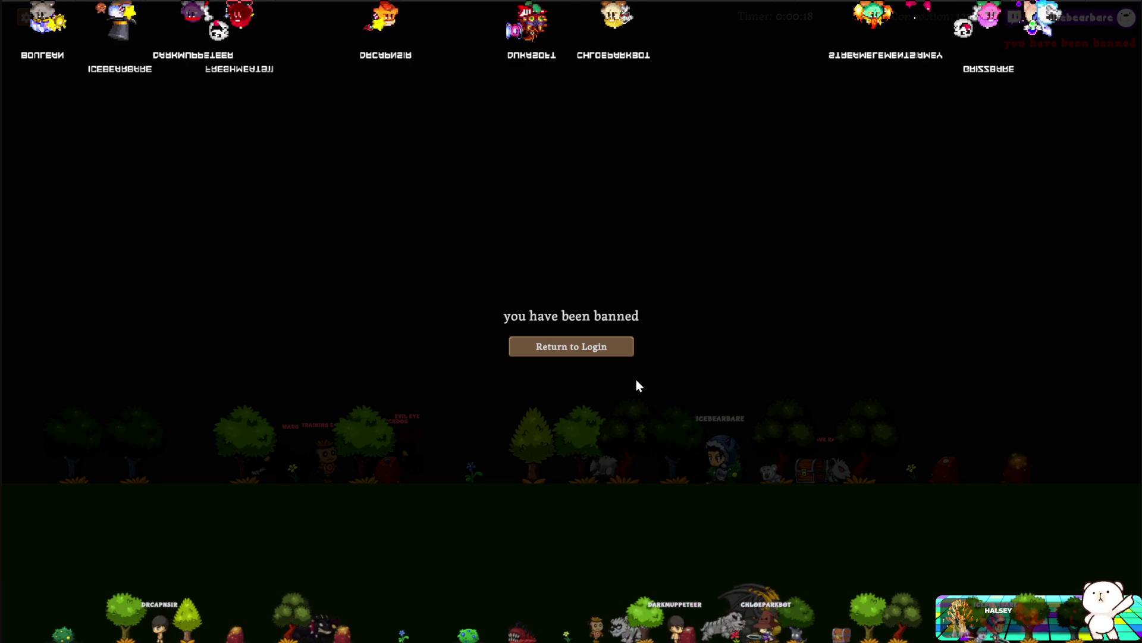
left_click(541, 350)
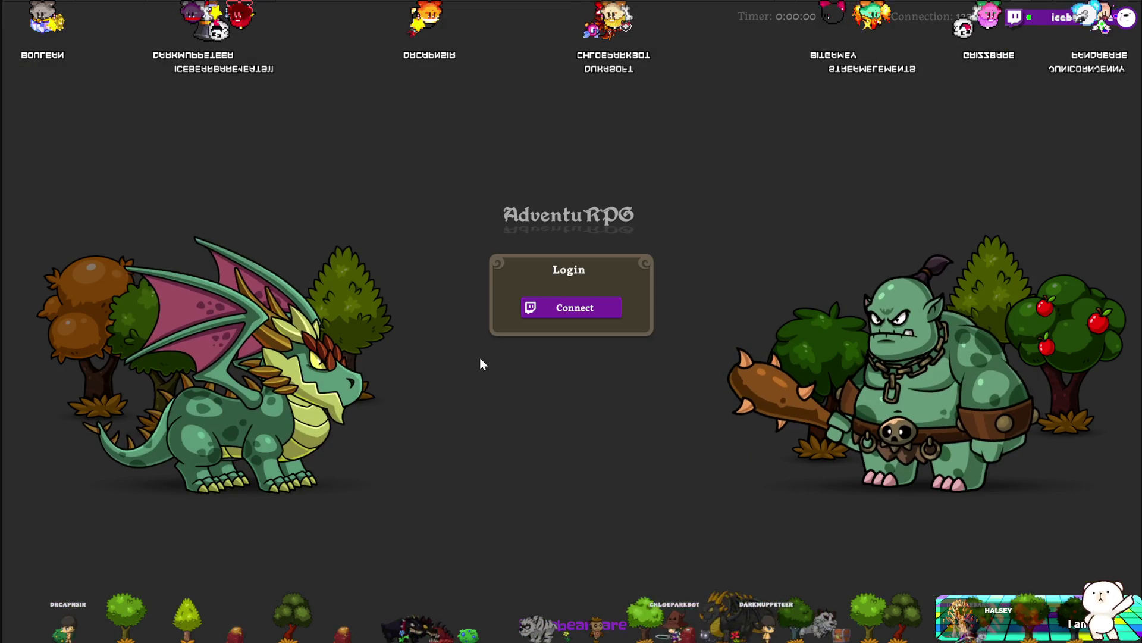
left_click(568, 309)
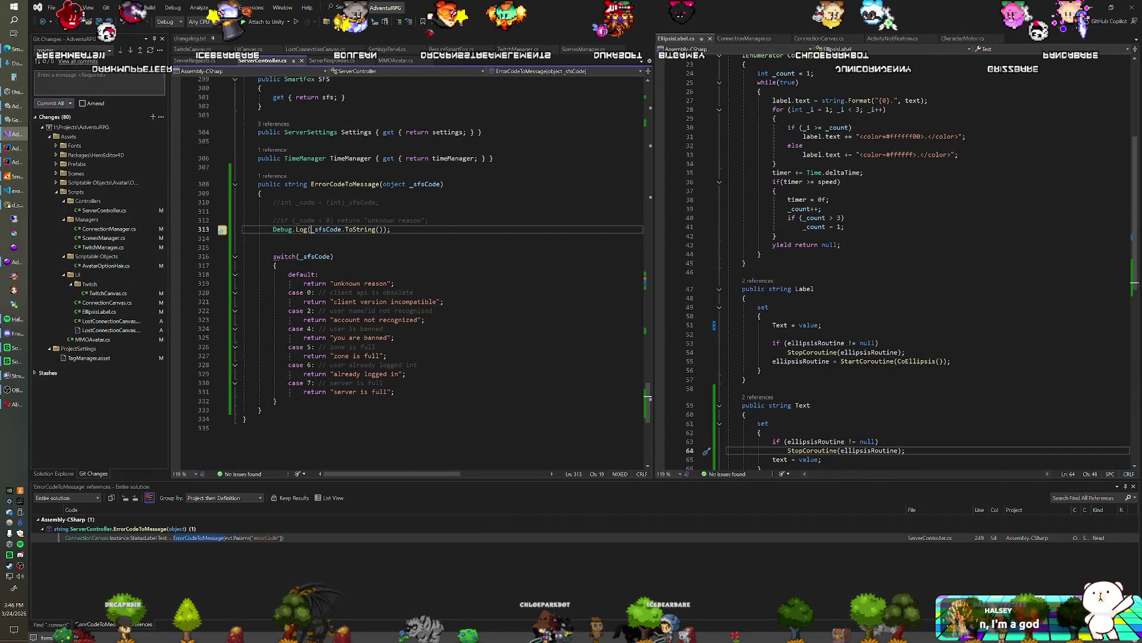
Undo the recent debug-log edits in ServerController, restoring the original switch on _code.
left_click(332, 229)
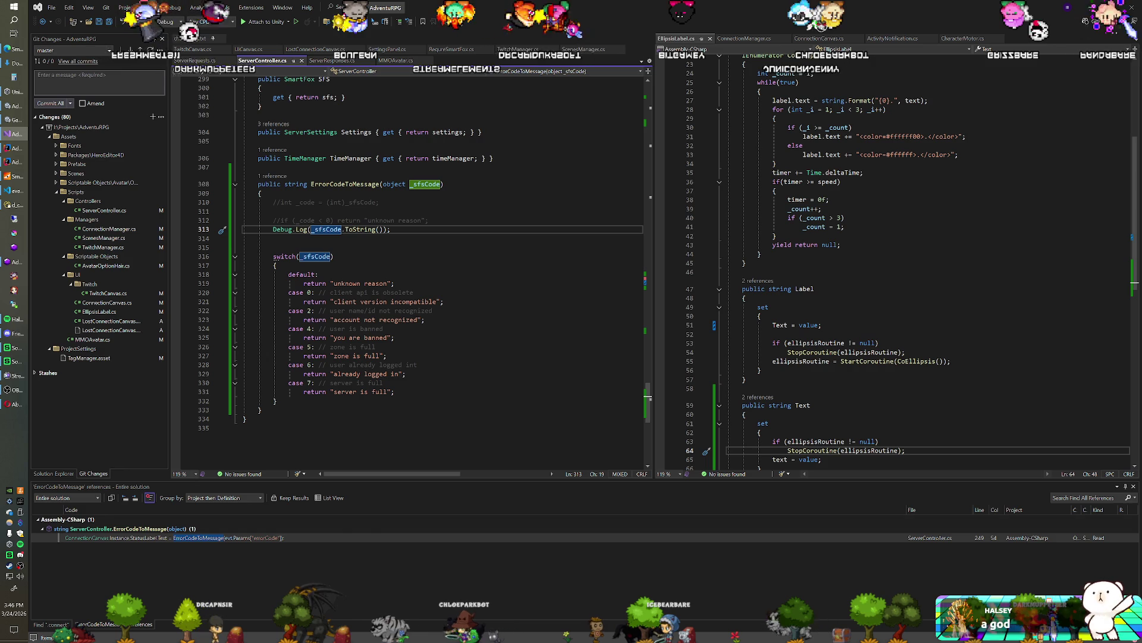
left_click(281, 202)
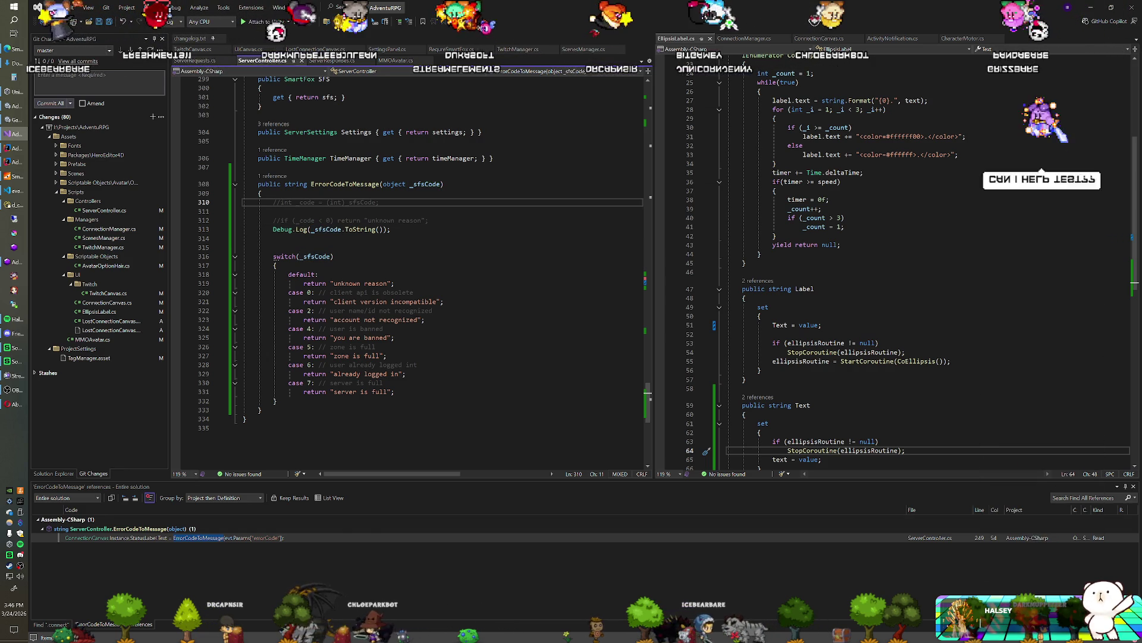
left_click_drag(390, 230, 431, 221)
key("ctrl+z")
key("ctrl+z")
key("ctrl+z")
type("_object")
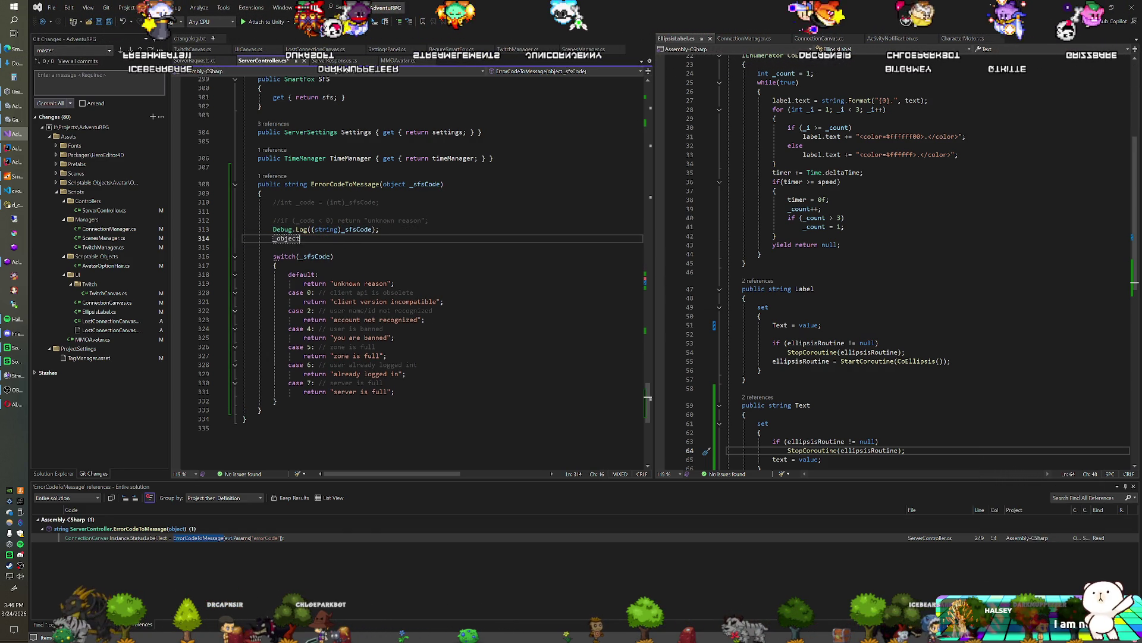
key("ctrl+z")
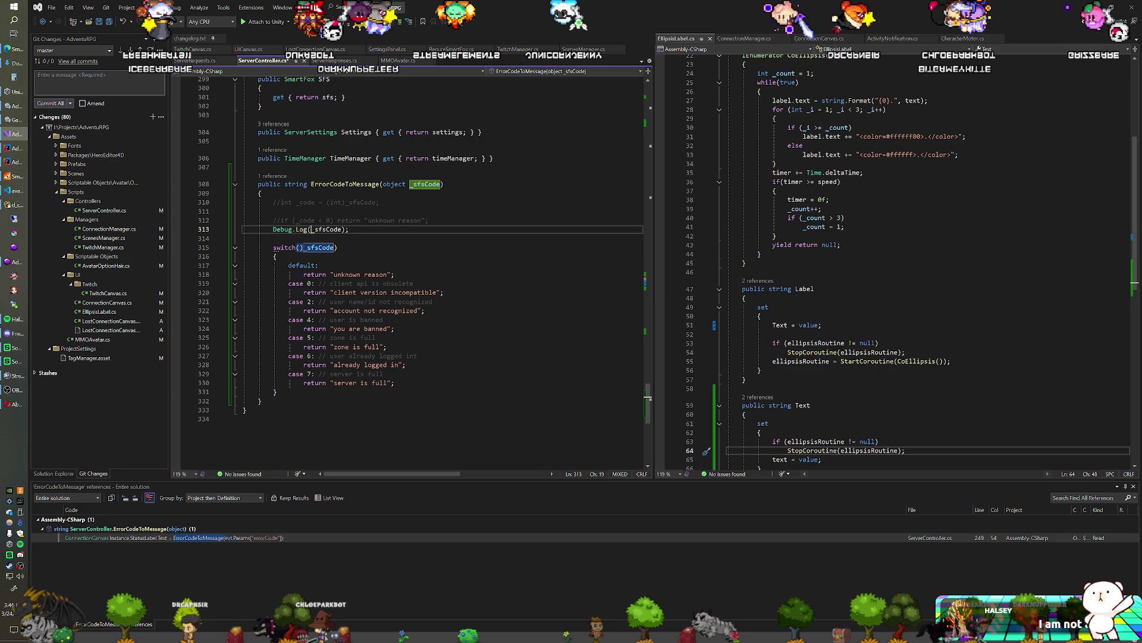
left_click(345, 229)
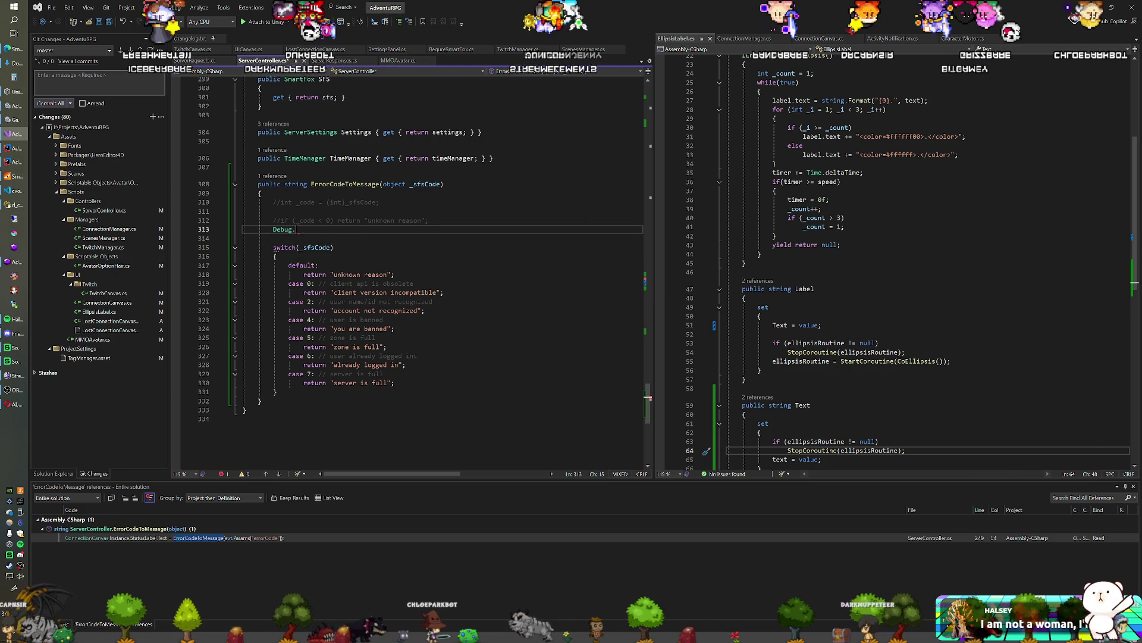
key("ctrl+z")
key("ctrl+z")
key("ctrl+z")
key("ctrl+z")
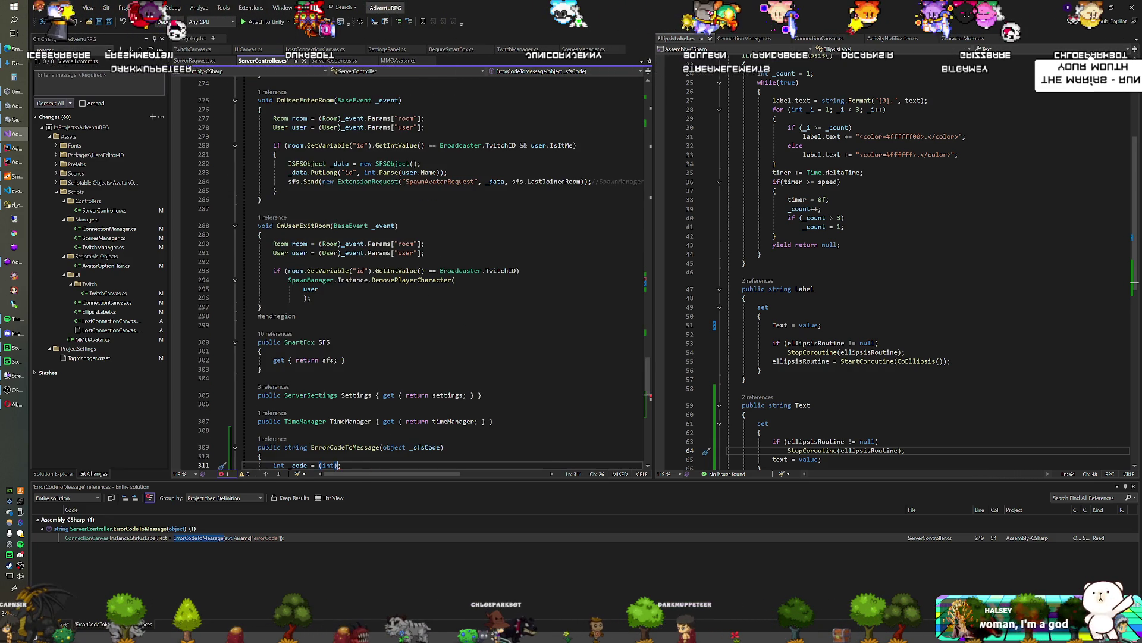
Keep undoing the parsing changes until the original TryParse line is restored.
scroll(443, 274, "down", 7)
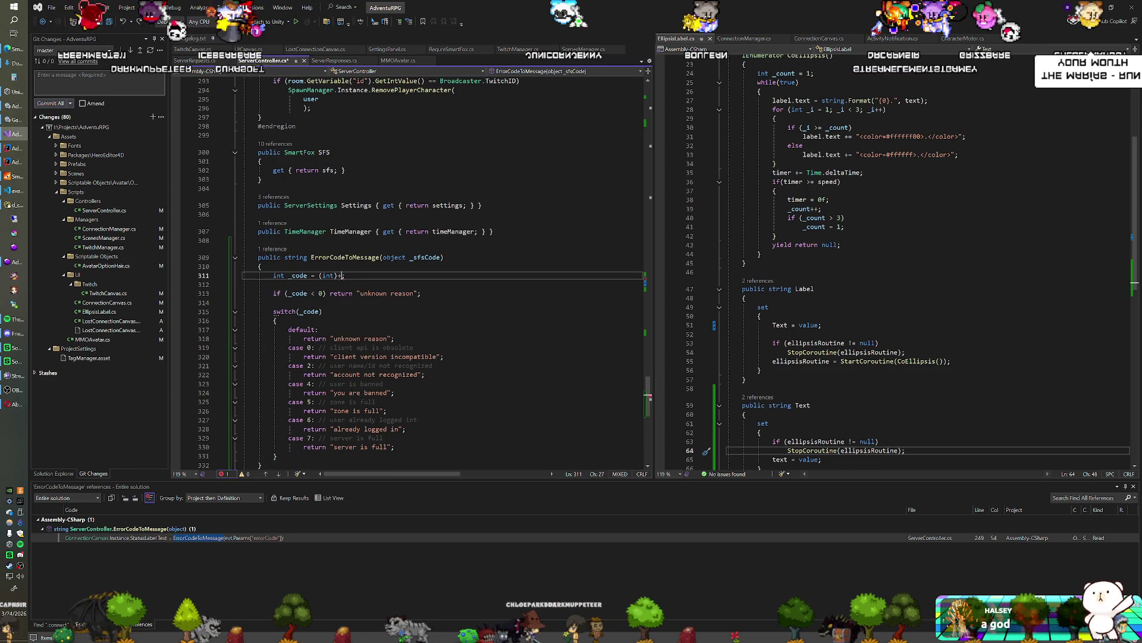
key("ctrl+z")
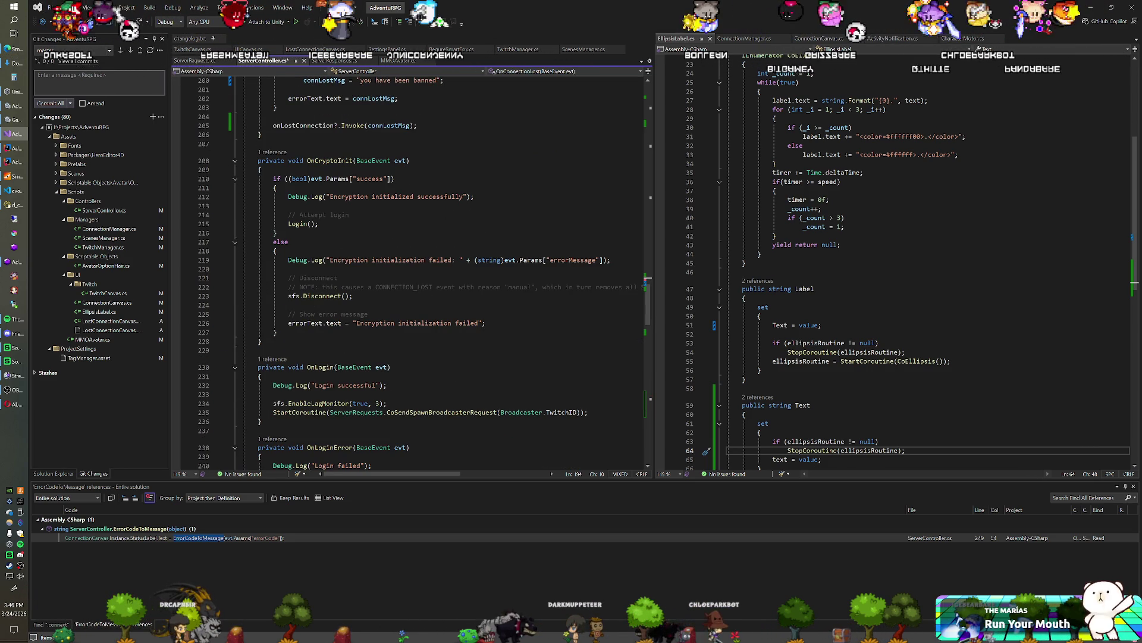
scroll(411, 271, "up", 2)
key("ctrl+z")
key("ctrl+z")
key("ctrl+z")
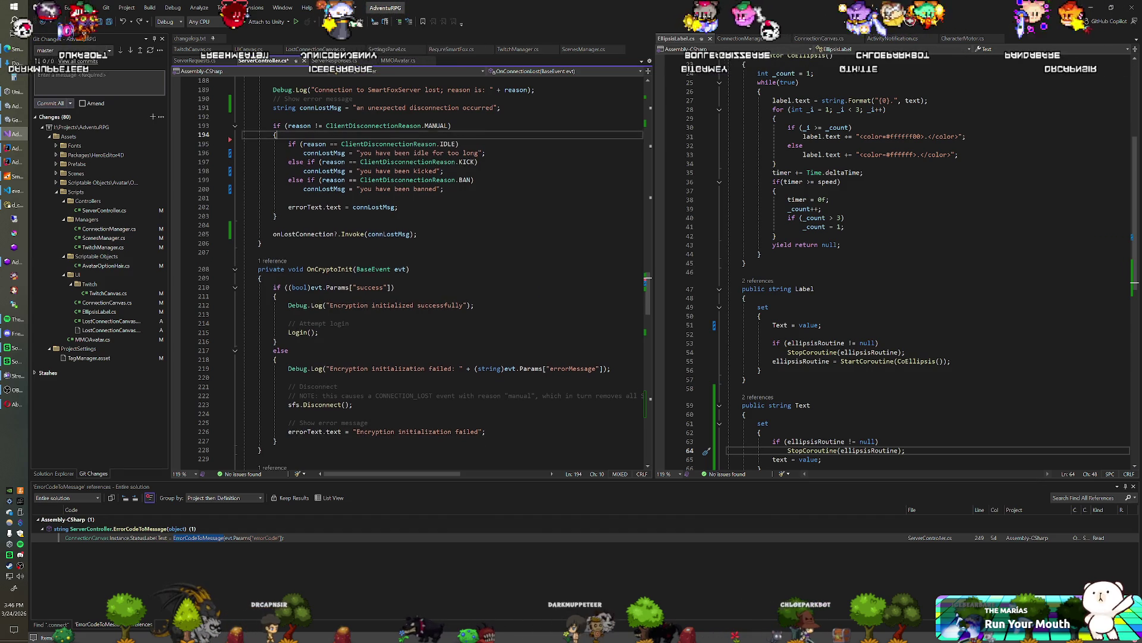
key("ctrl+z")
key("ctrl+z")
key("ctrl+z")
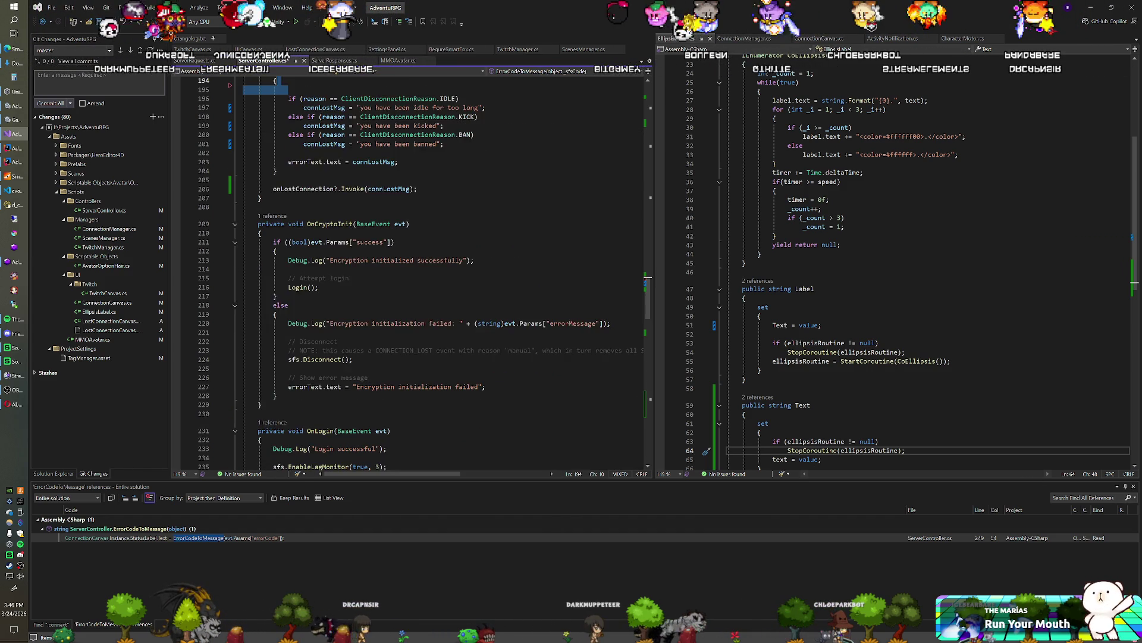
key("ctrl+z")
key("ctrl+z")
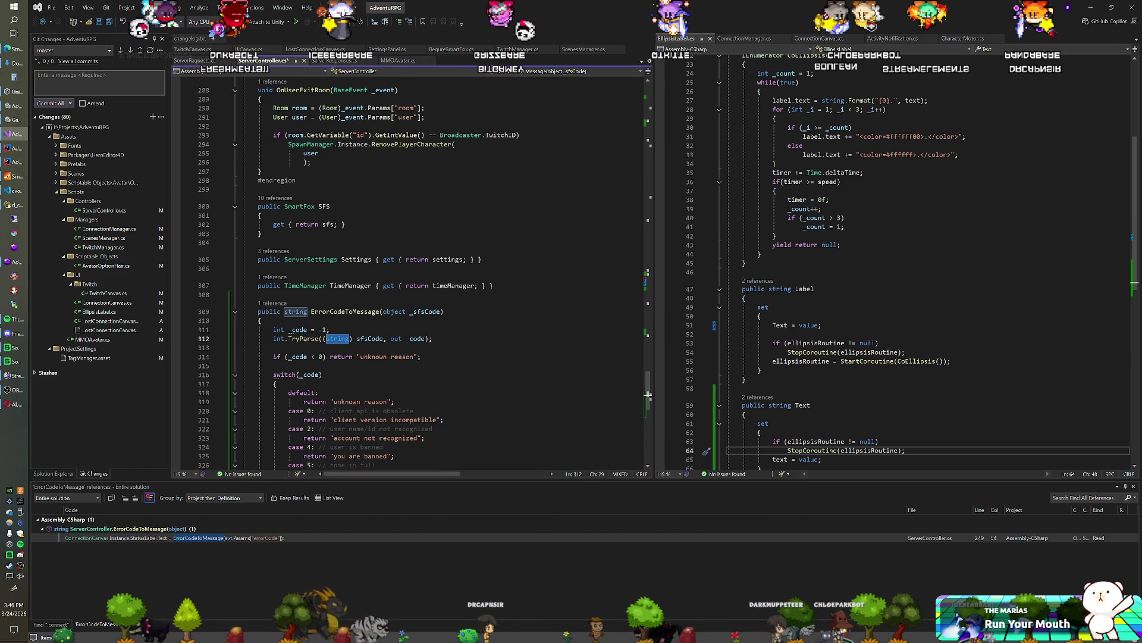
key("Up")
scroll(410, 274, "down", 1)
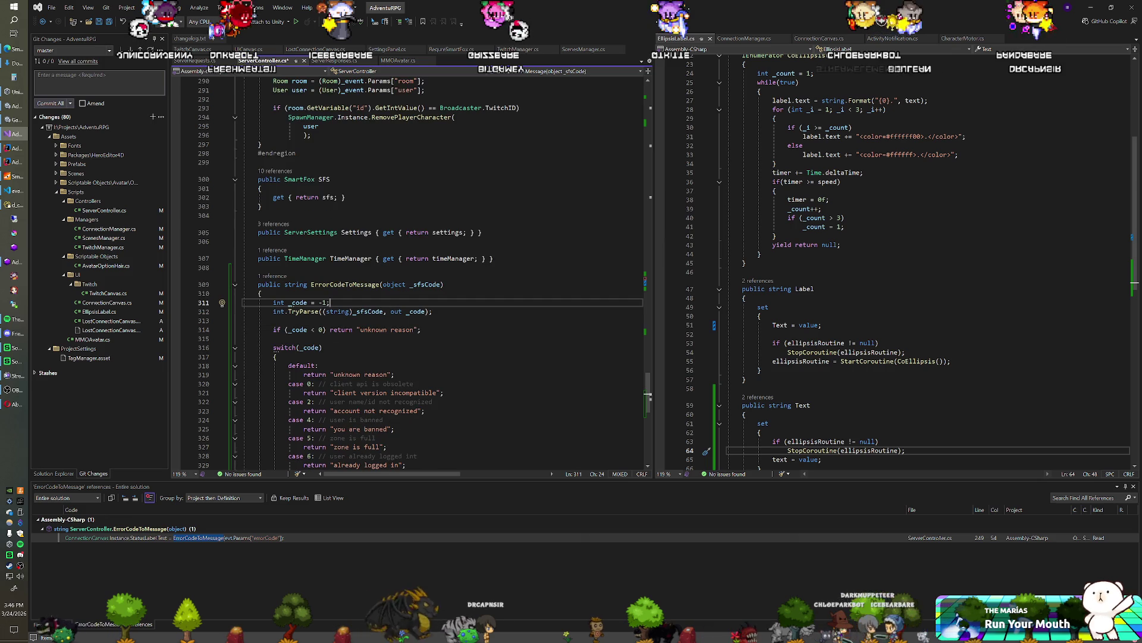
Replace the (string) cast in TryParse with _sfsCode.ToString().
left_click_drag(323, 311, 346, 311)
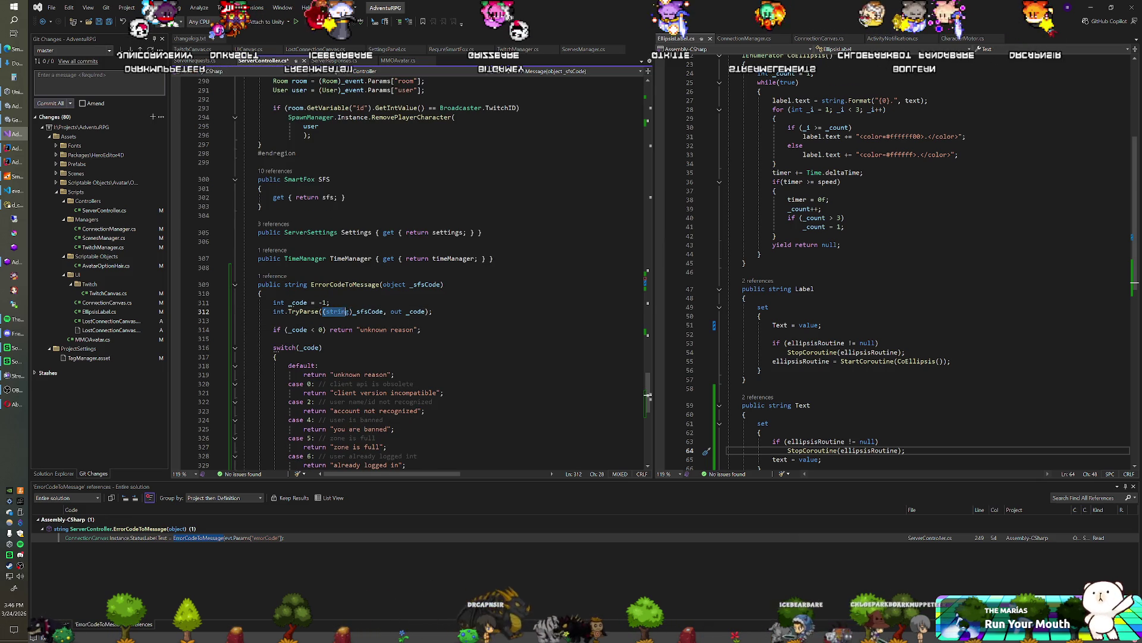
key("BackSpace")
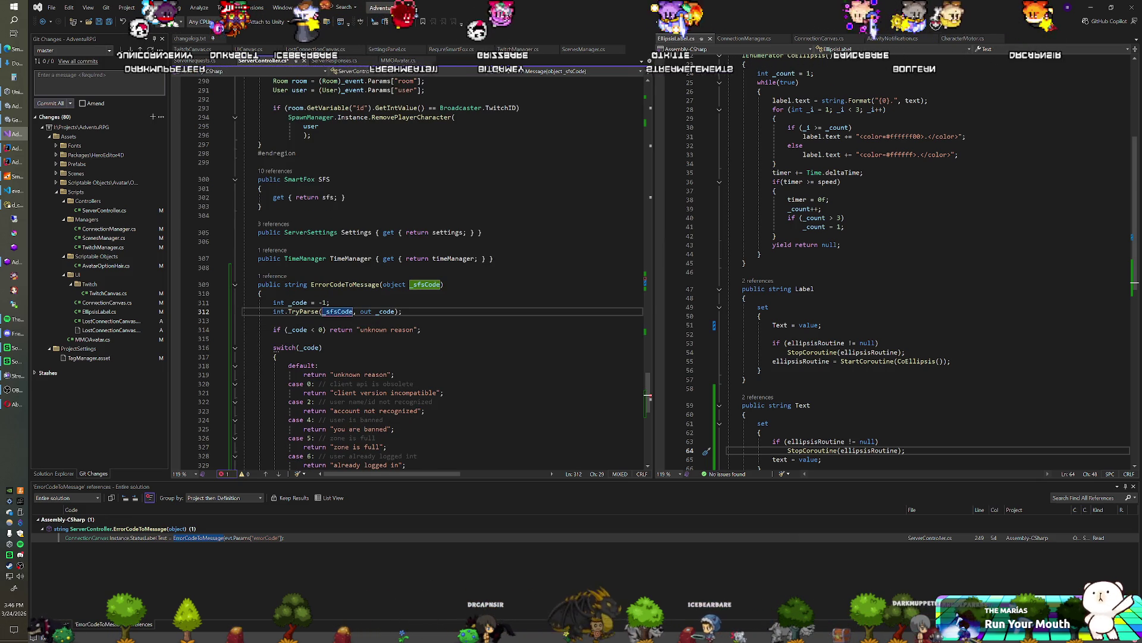
type(".ToString()")
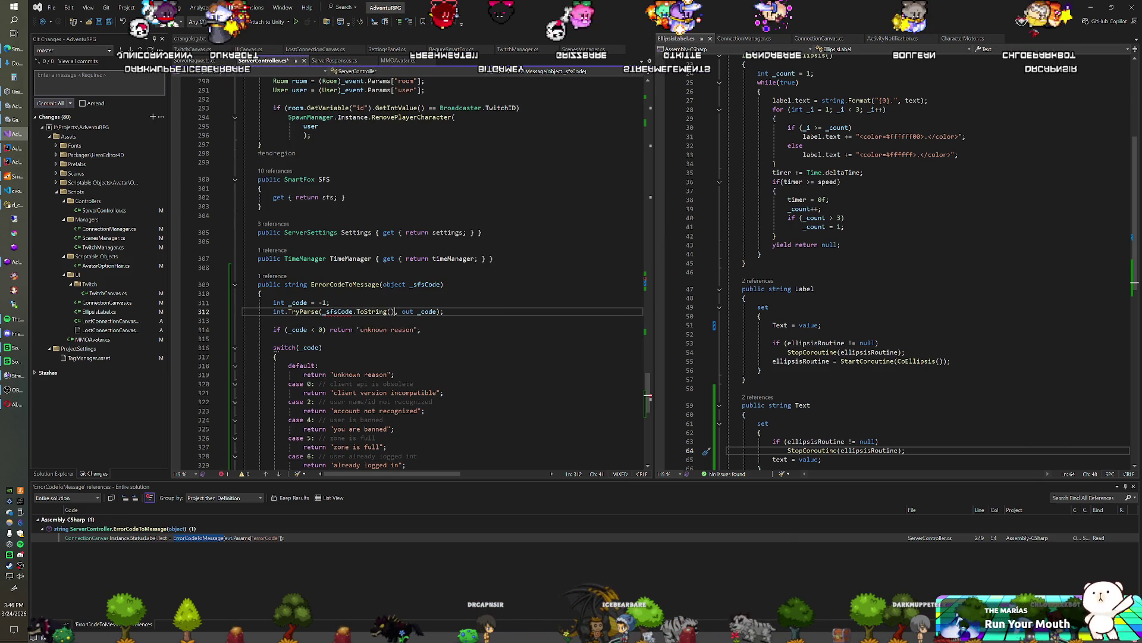
scroll(411, 267, "down", 4)
left_click(426, 302)
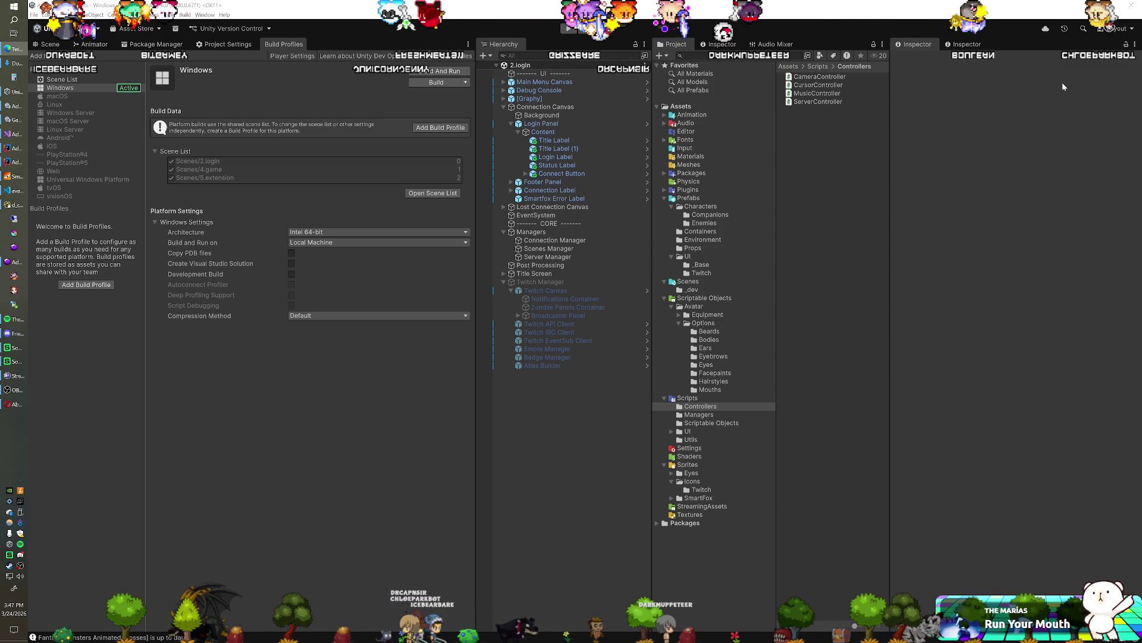
Switch to the browser showing the Twitch channel's About page.
left_click(18, 404)
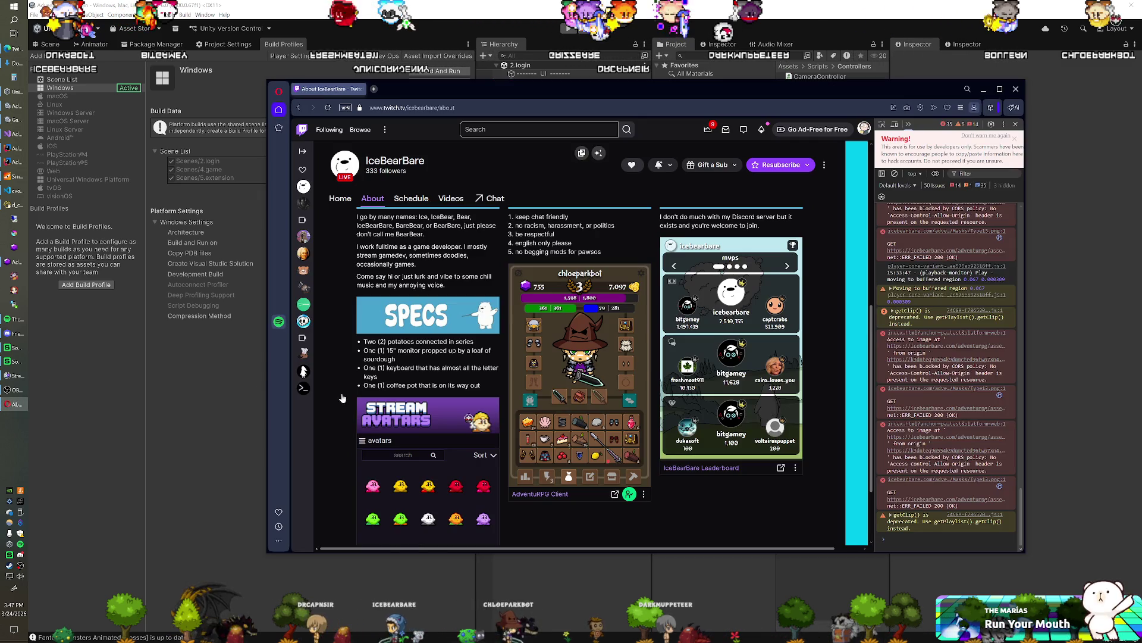
Reload the Twitch About page with F5 and accept the AdventuRPG Client test-extension warning.
key("F5")
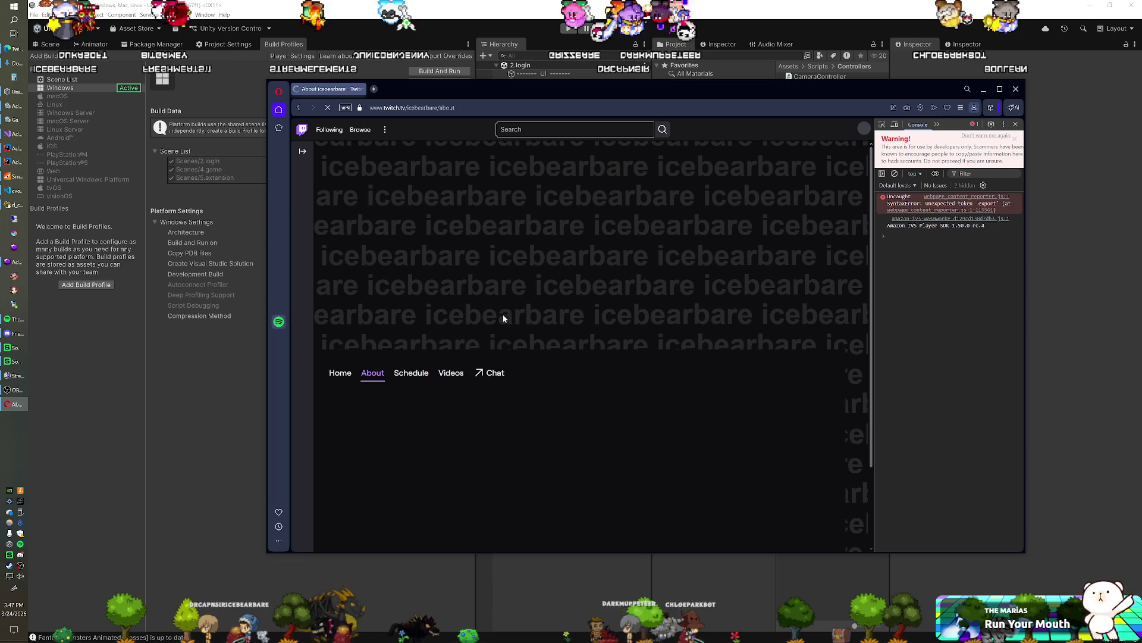
scroll(500, 305, "down", 3)
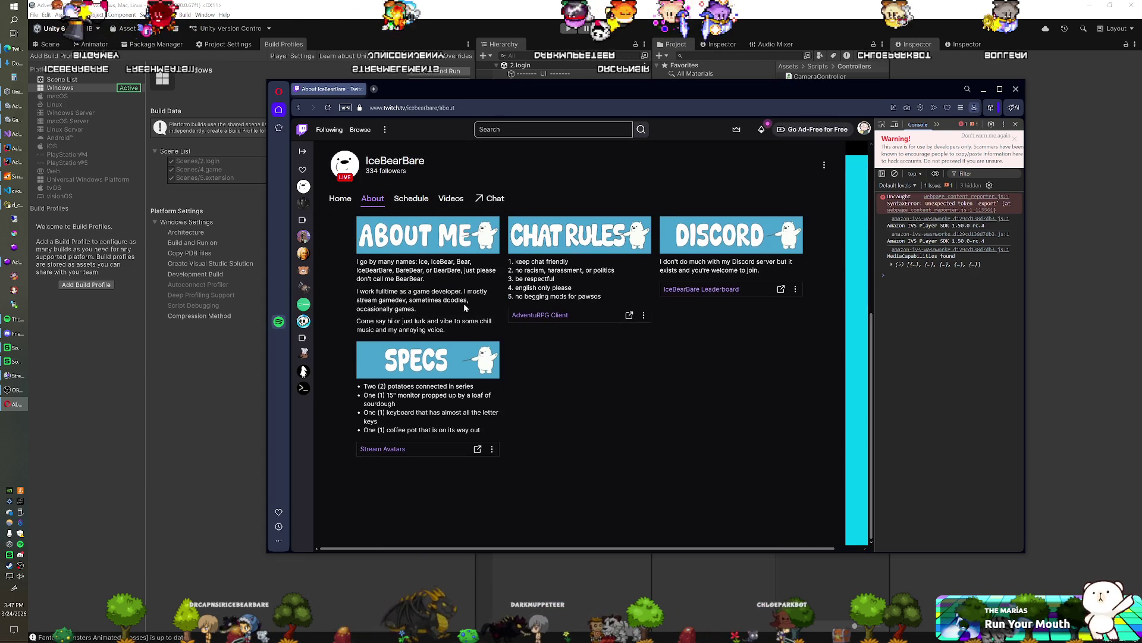
scroll(470, 308, "down", 1)
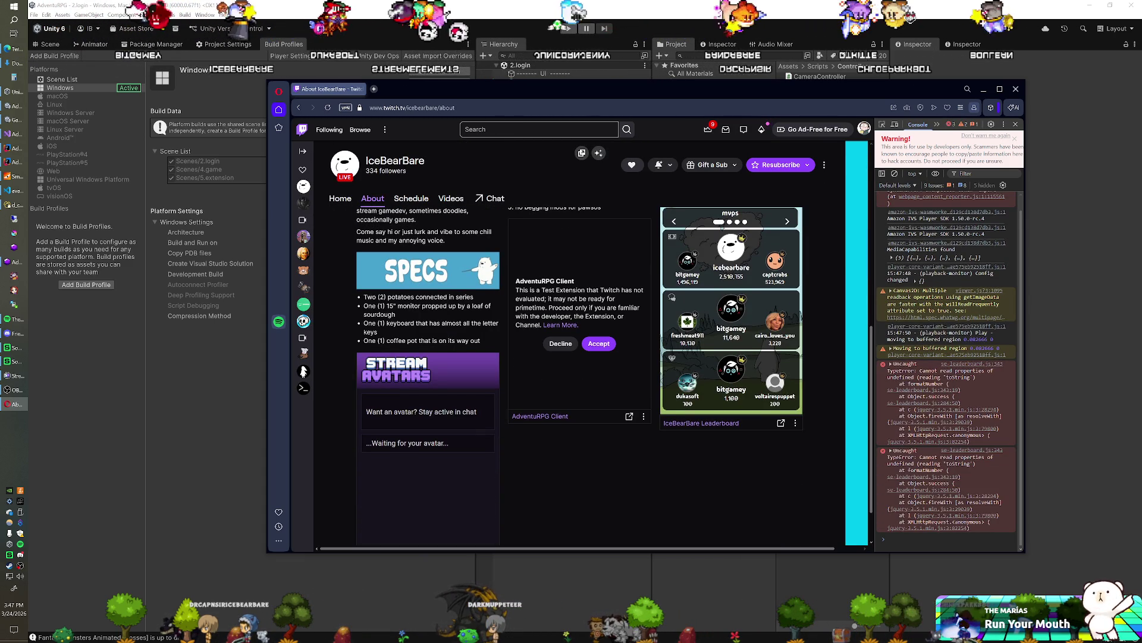
scroll(534, 340, "up", 1)
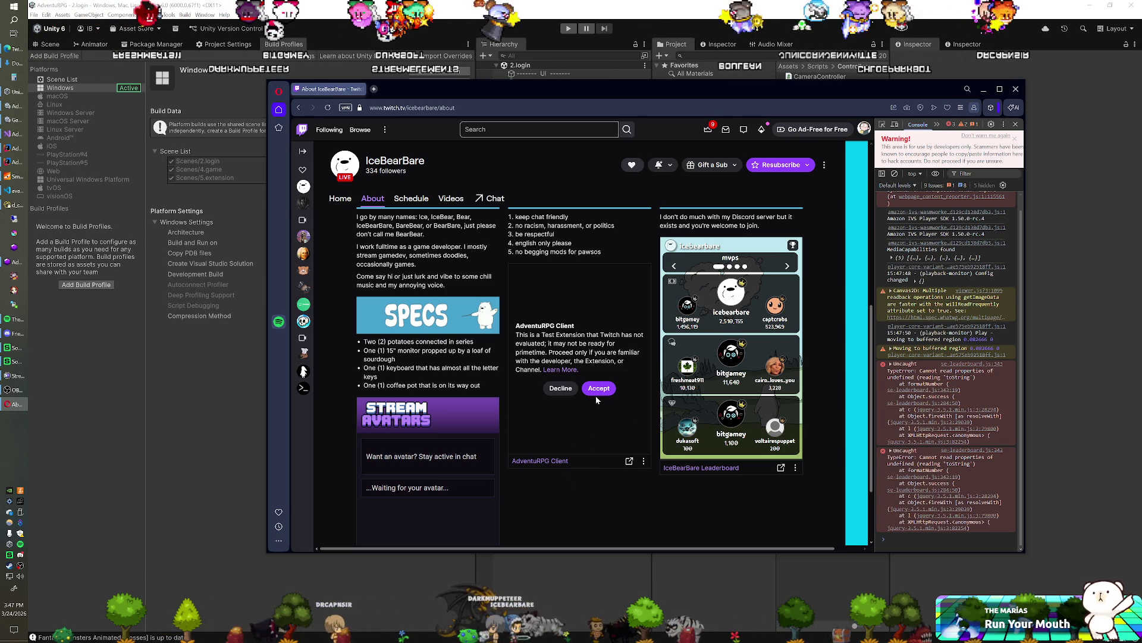
left_click(596, 390)
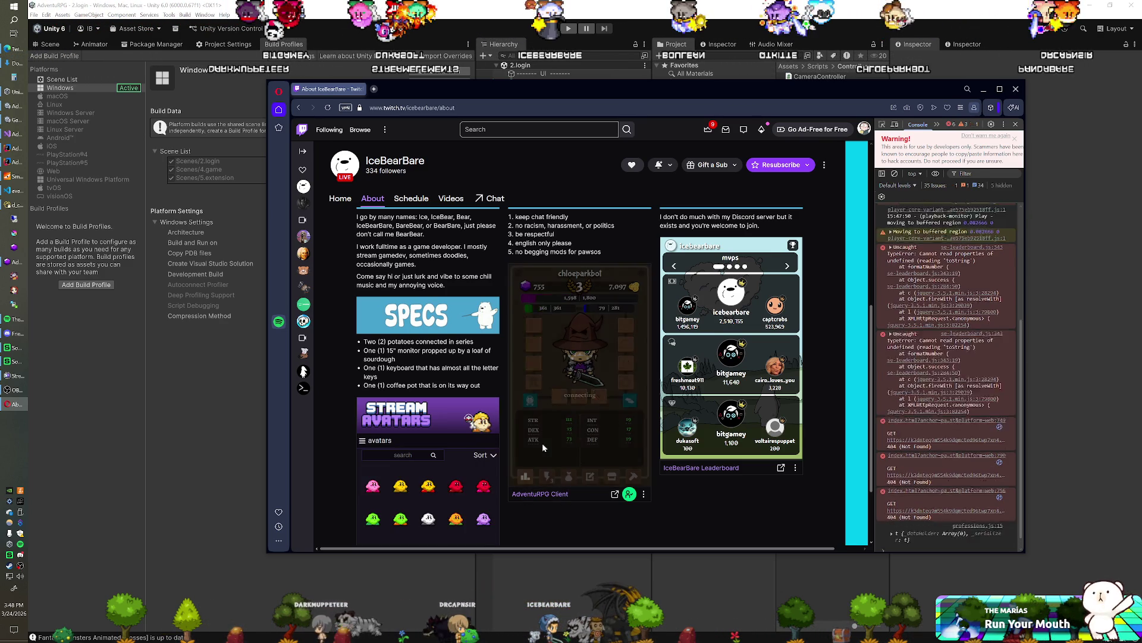
Browse the AdventuRPG panel's shop list, character stats and inventory views, then return to Unity.
left_click(611, 478)
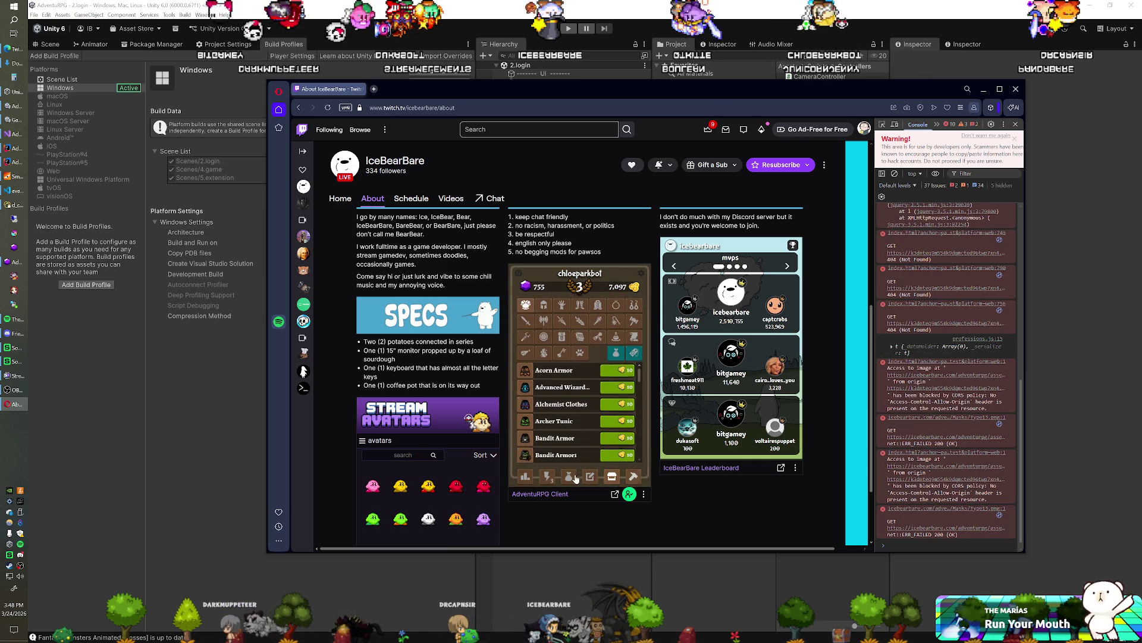
left_click(528, 477)
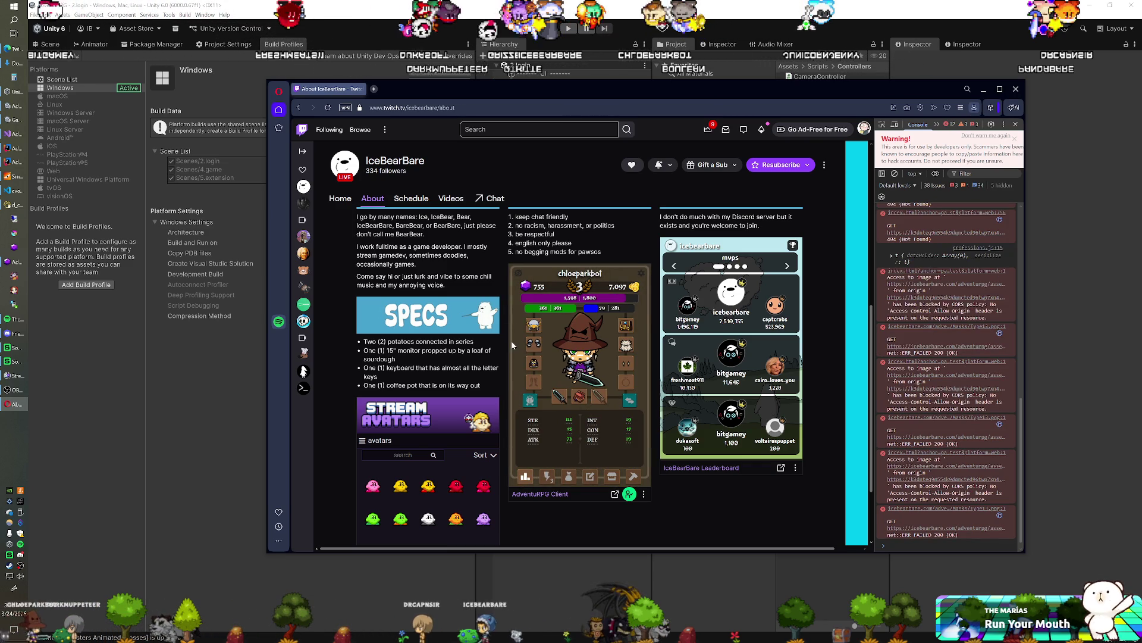
left_click(612, 477)
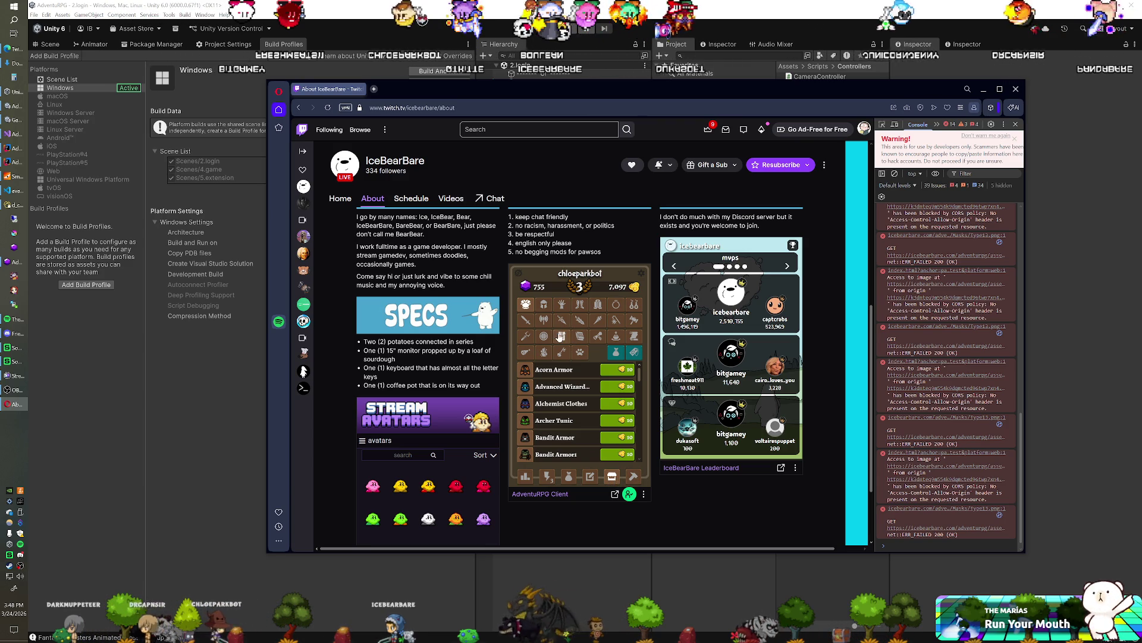
scroll(589, 411, "down", 1)
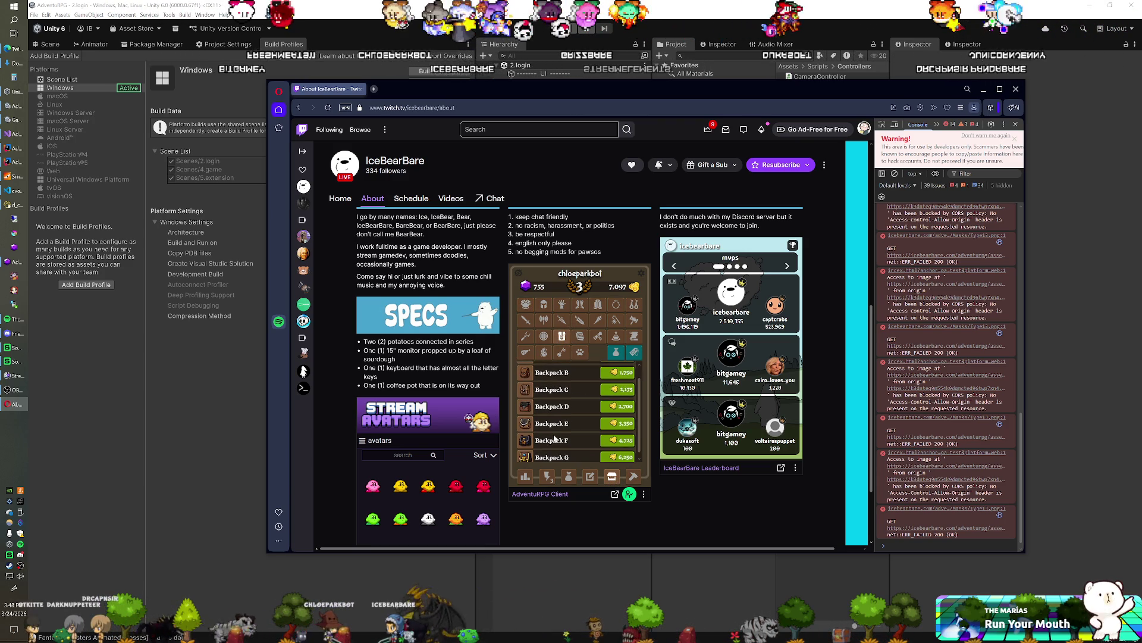
left_click(569, 476)
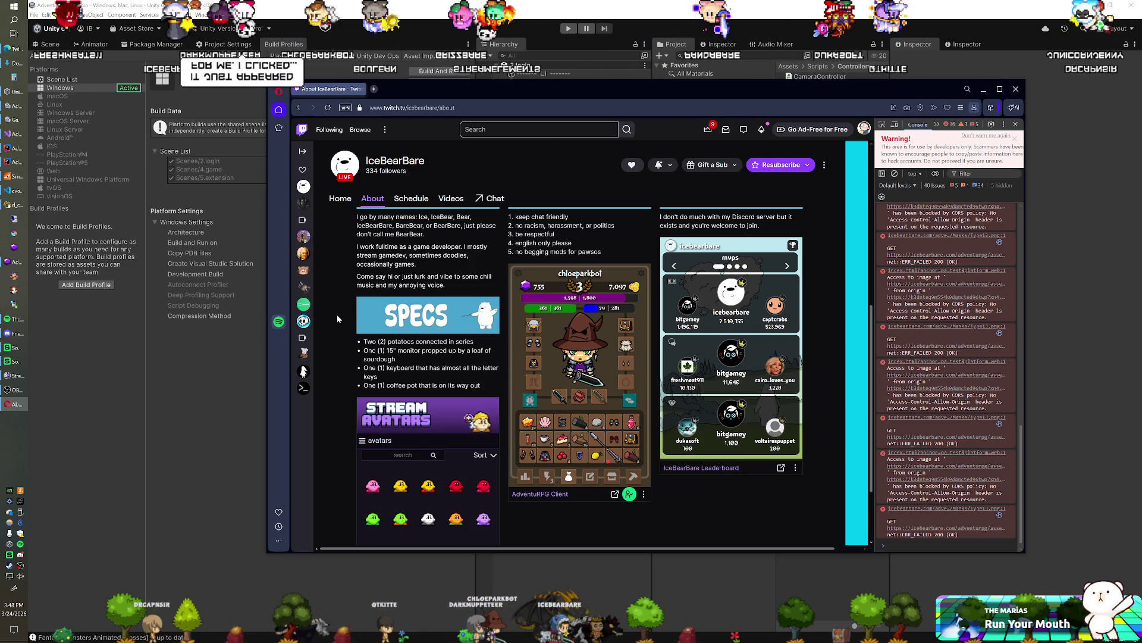
scroll(432, 269, "up", 5)
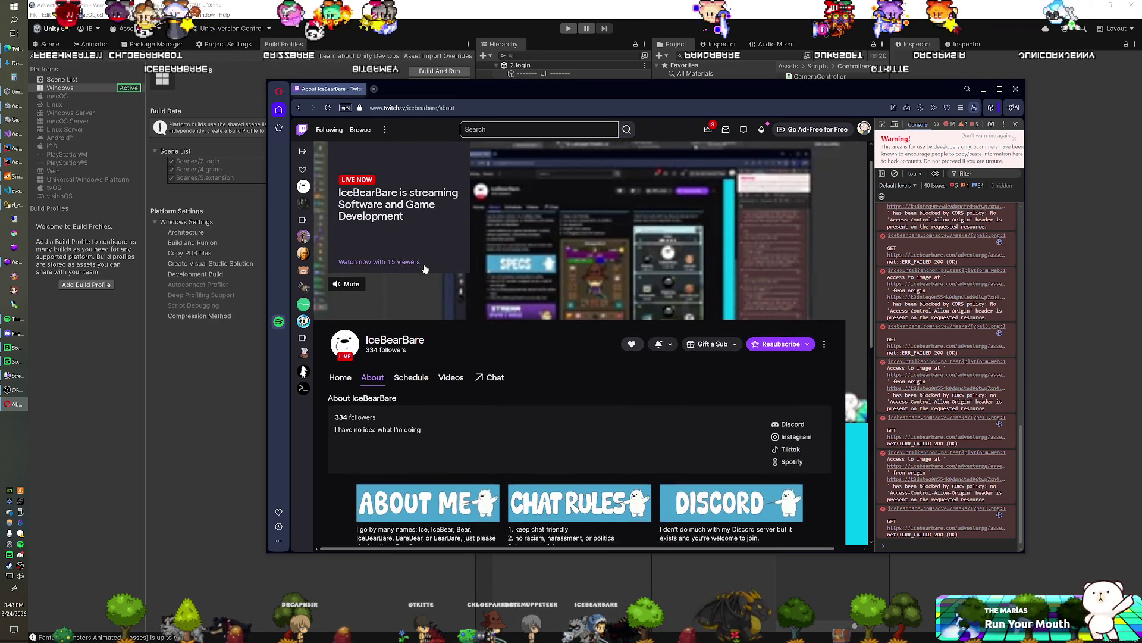
left_click(401, 21)
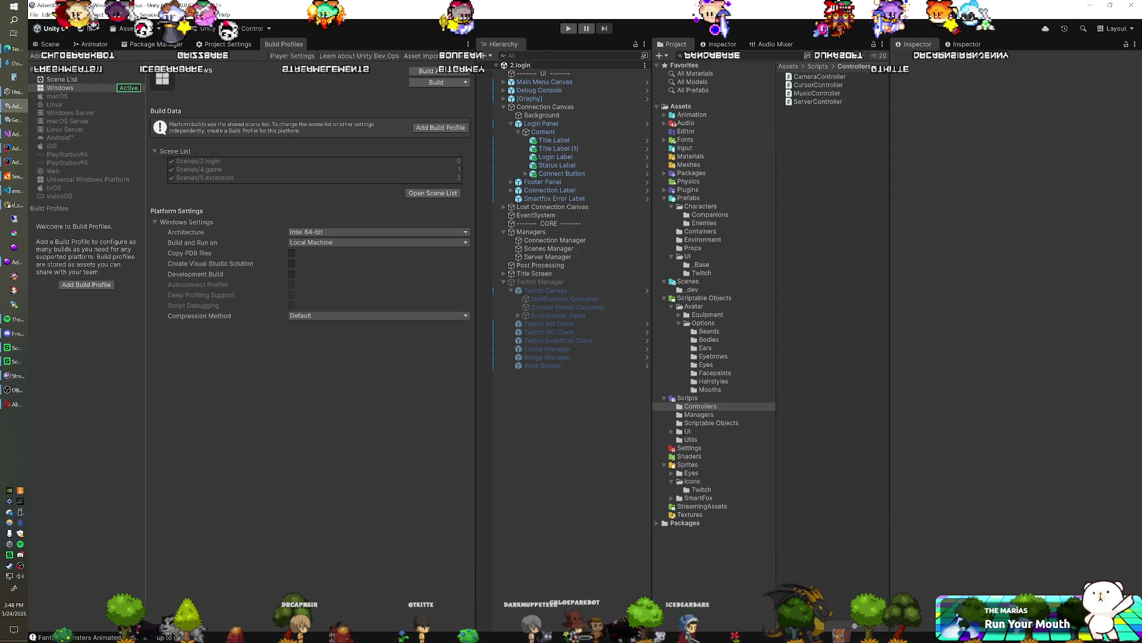
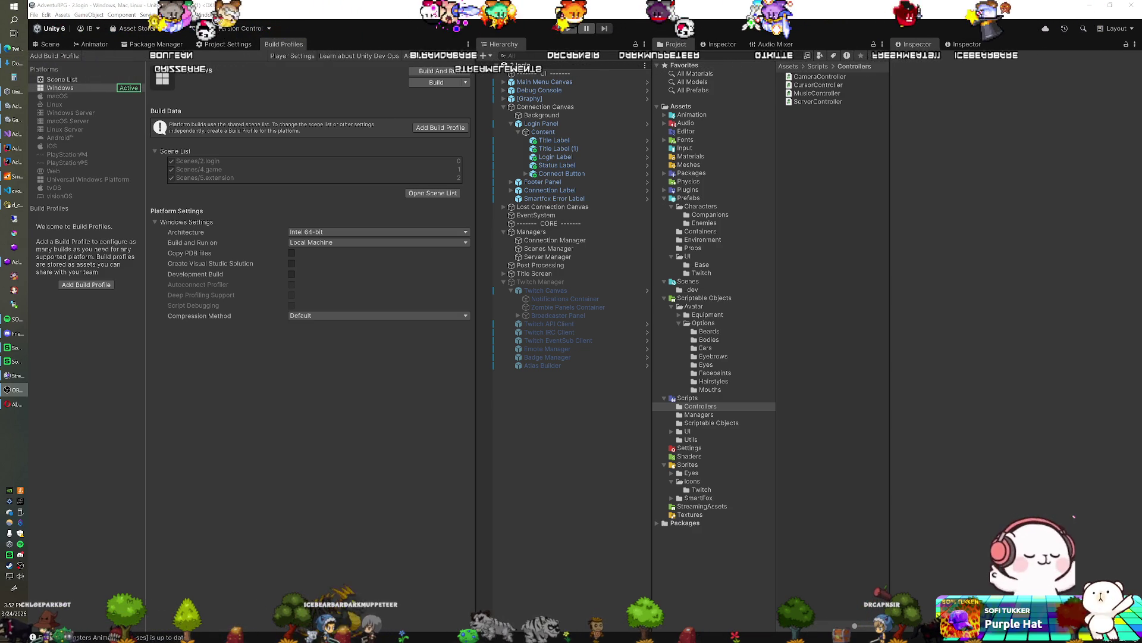
Enter Play mode and let the game run until the 'you have been banned' screen appears.
left_click(566, 29)
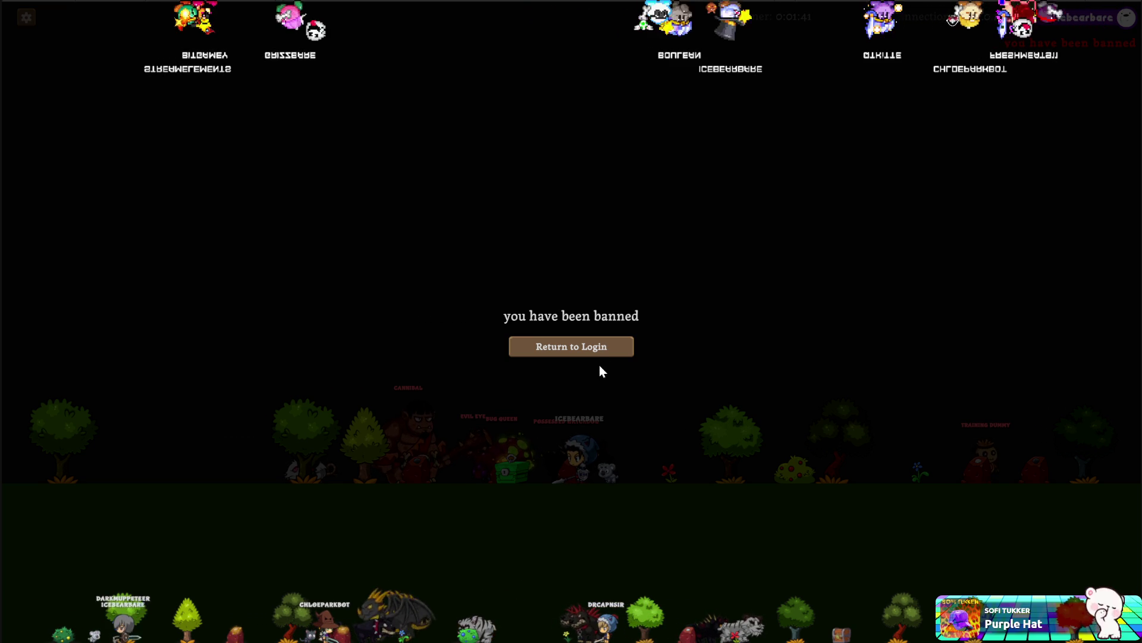
Return from the ban message to the Login screen and start connecting to Twitch.
left_click(581, 347)
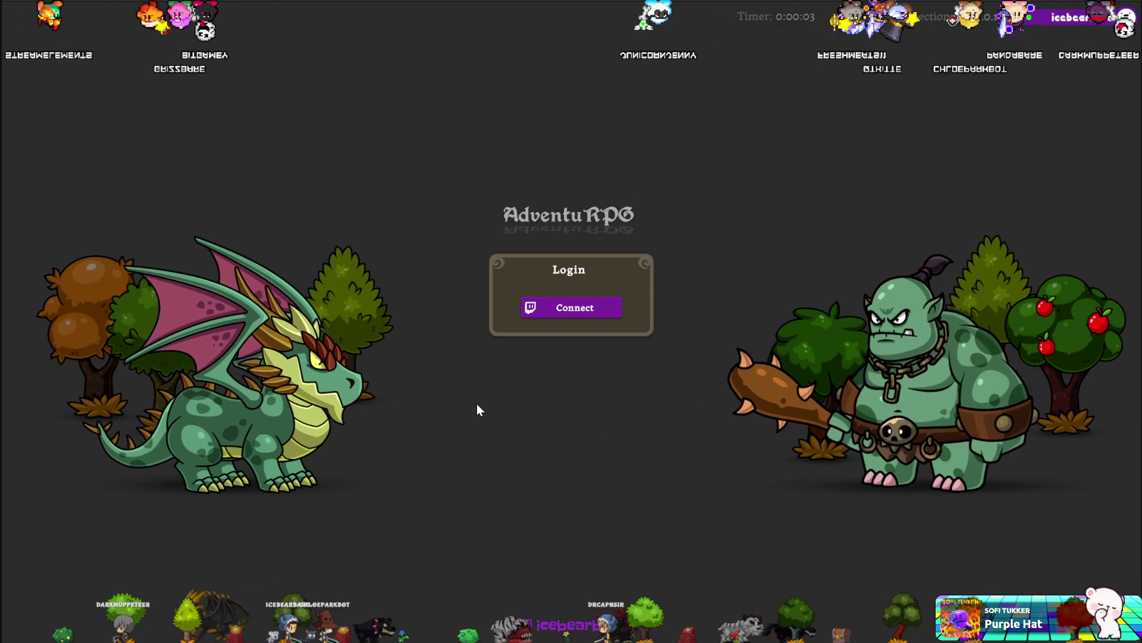
left_click(560, 308)
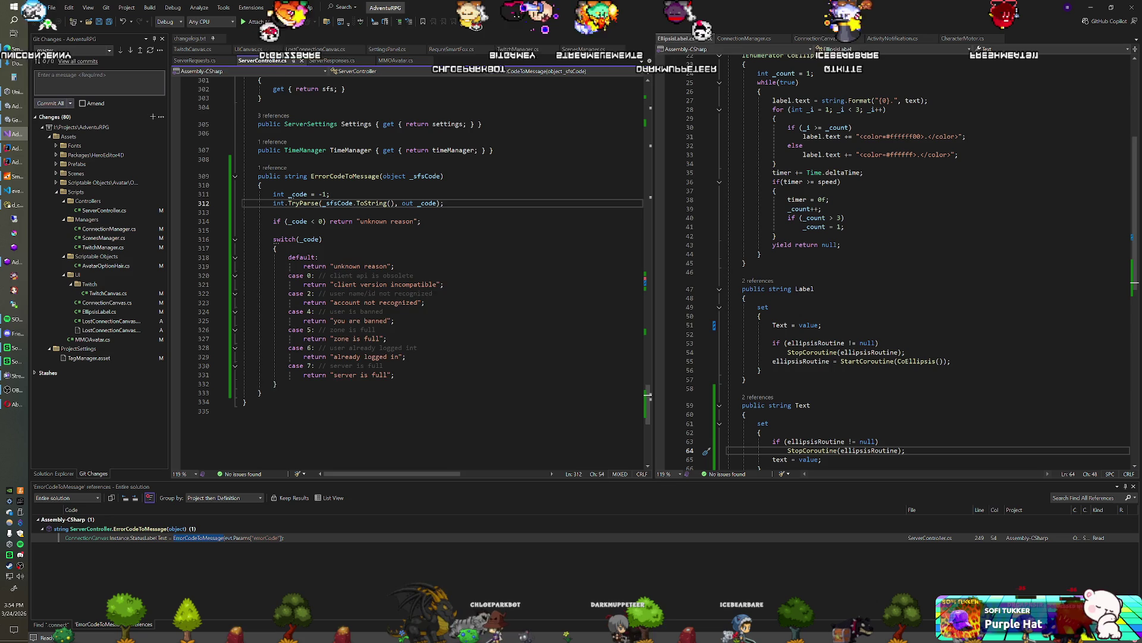
Add Debug.Log(_code); after the TryParse line in ErrorCodeToMessage, then return to Unity to recompile.
key("Return")
key("Return")
type("Debug")
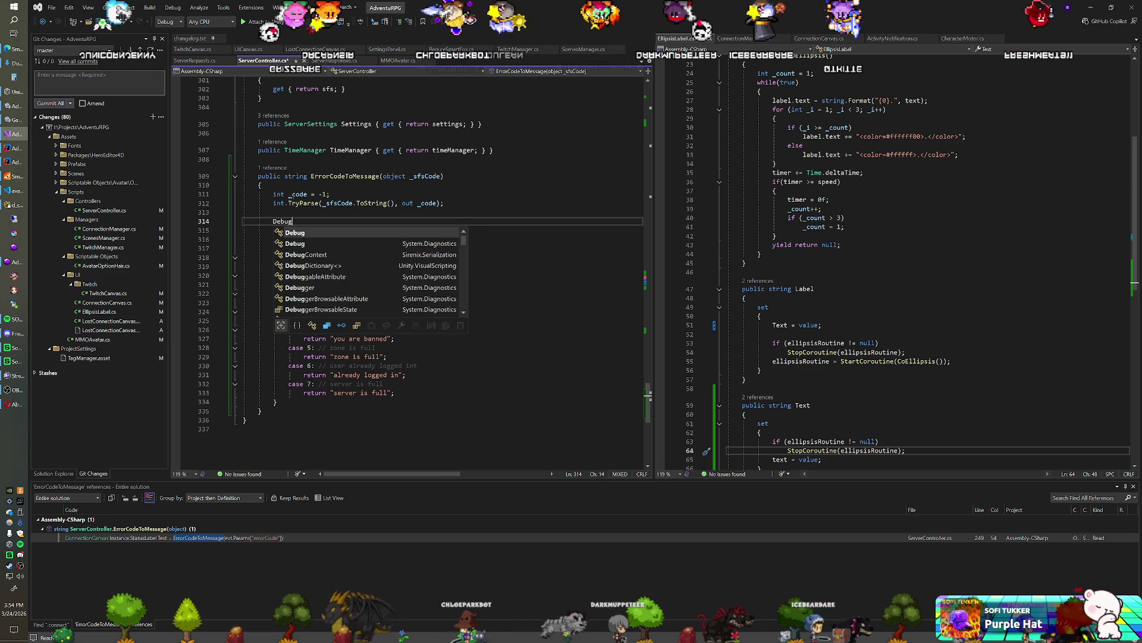
type(".Log(_code);")
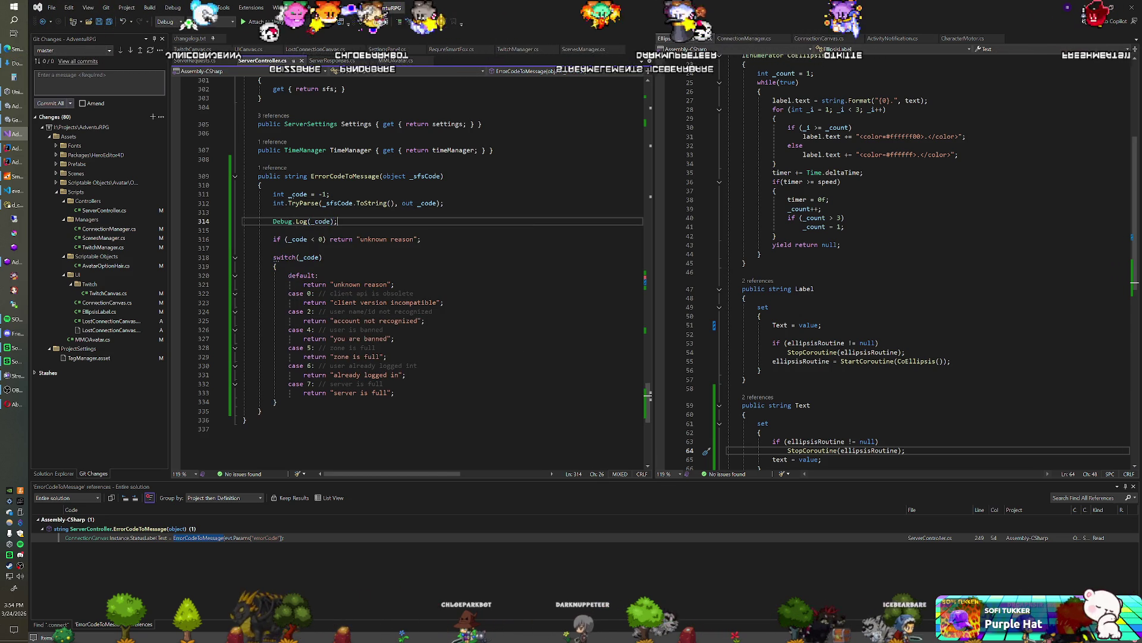
key("alt+Tab")
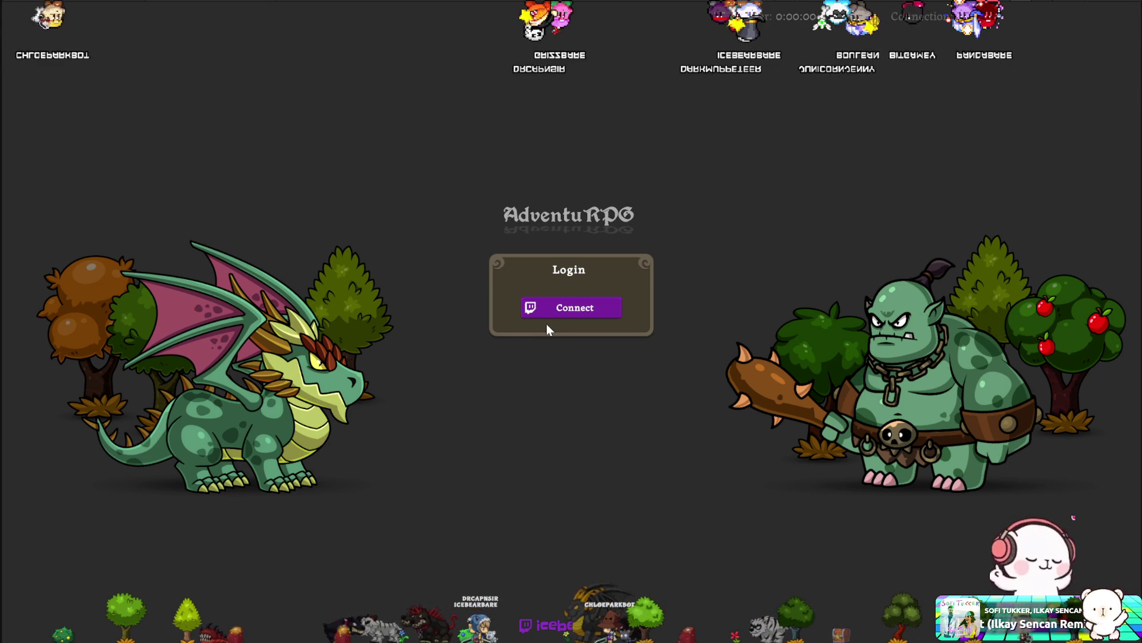
Start the Twitch connection from the Login panel's purple Connect button.
left_click(568, 306)
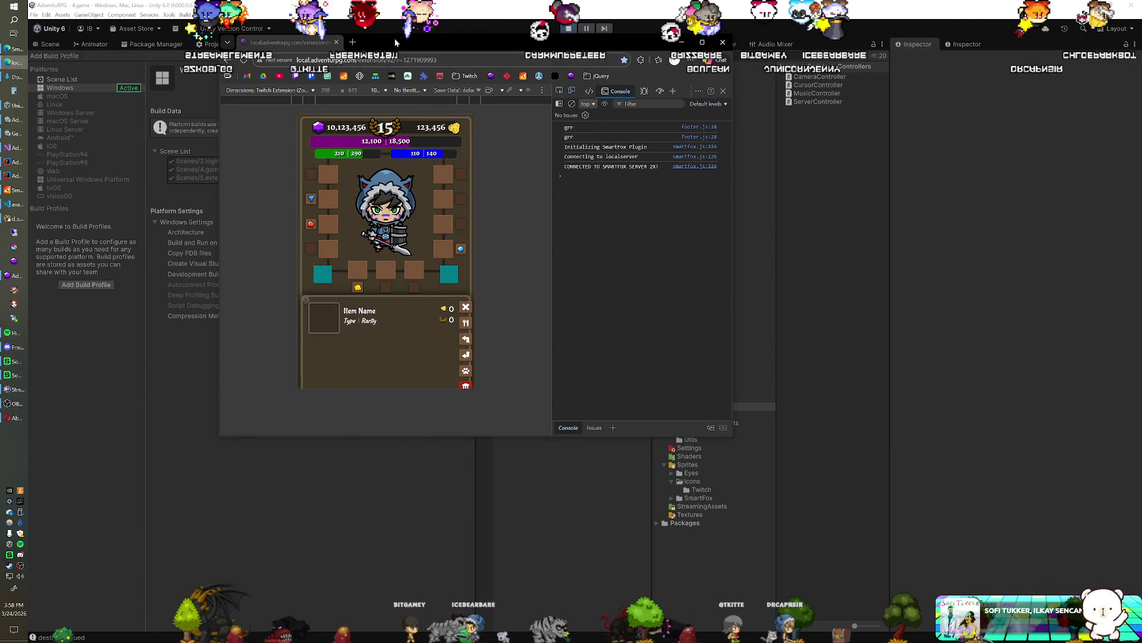
Reconnect the extension and switch its preview to responsive dimensions at 527x661.
left_click_drag(407, 47, 401, 69)
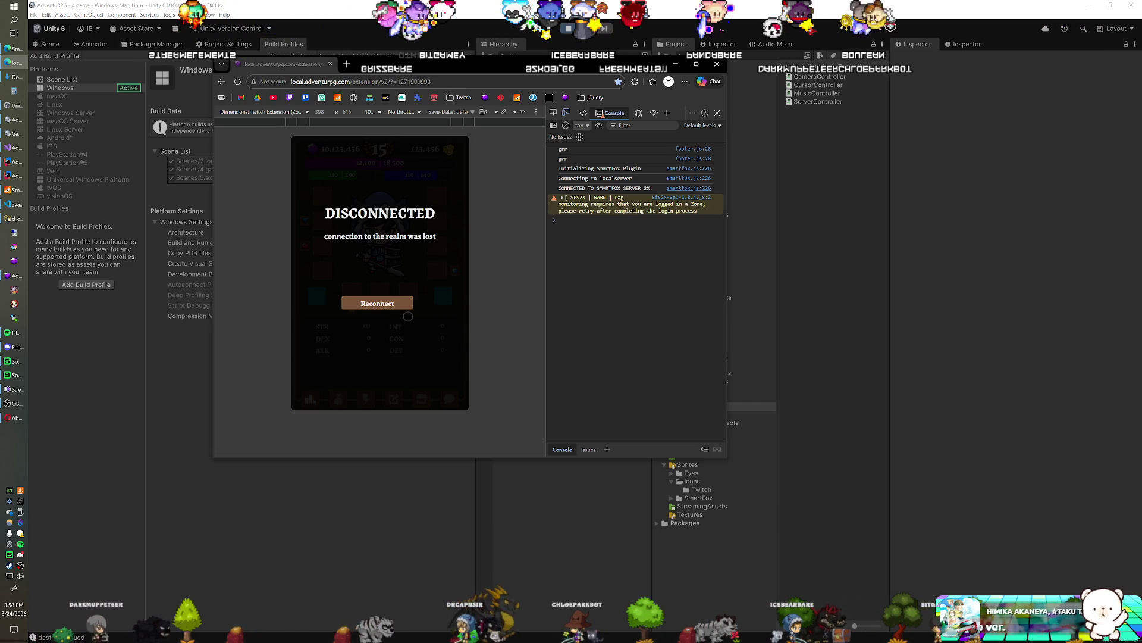
left_click(397, 308)
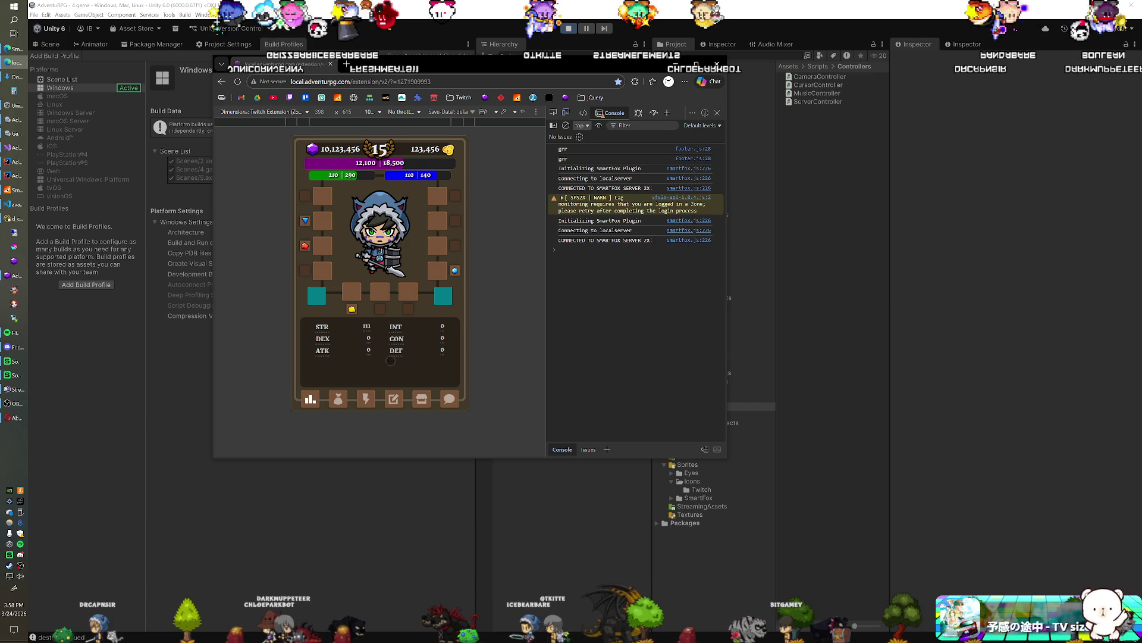
left_click(297, 111)
left_click(244, 135)
mouse_move(465, 384)
left_mouse_down()
mouse_move(469, 410)
mouse_move(503, 436)
mouse_move(472, 409)
mouse_move(469, 308)
mouse_move(456, 392)
mouse_move(442, 392)
mouse_move(476, 389)
mouse_move(458, 395)
mouse_move(461, 412)
mouse_move(476, 408)
mouse_move(429, 359)
mouse_move(493, 416)
mouse_move(458, 373)
left_mouse_up()
left_click(397, 298)
Browse the inventory grid and the next bottom panel, then return to Unity.
left_click(346, 359)
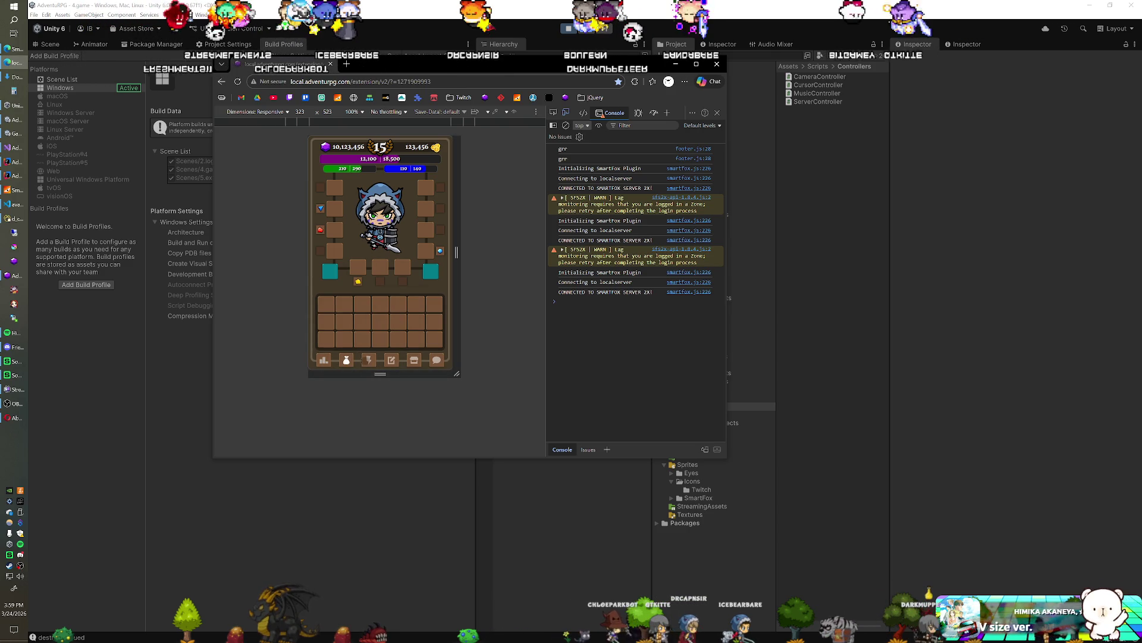
left_click(368, 359)
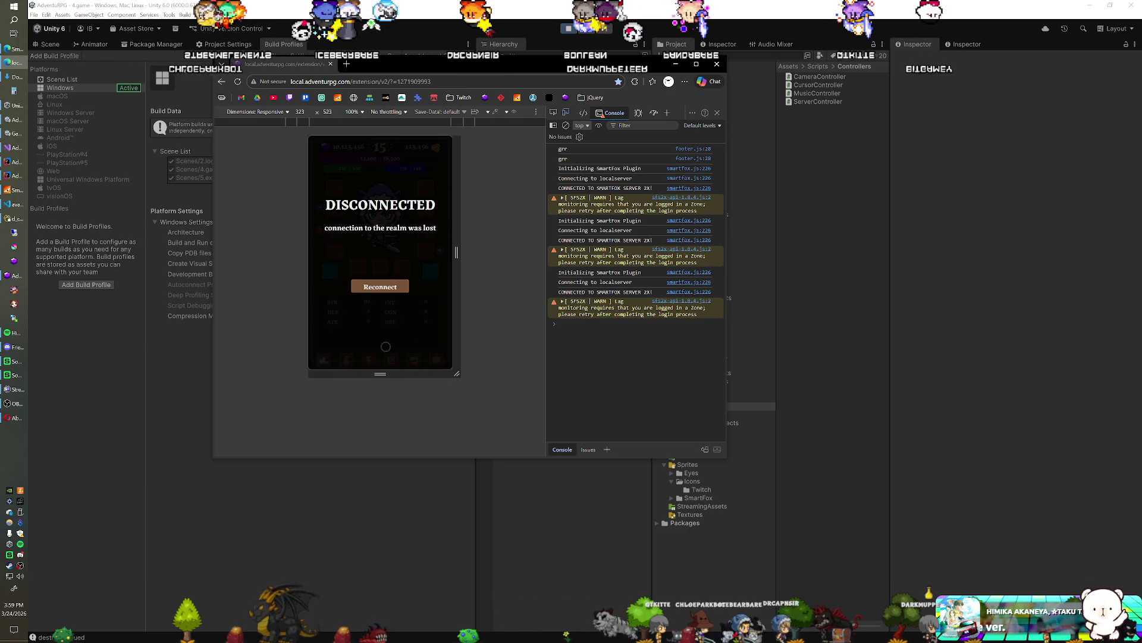
key("alt+Tab")
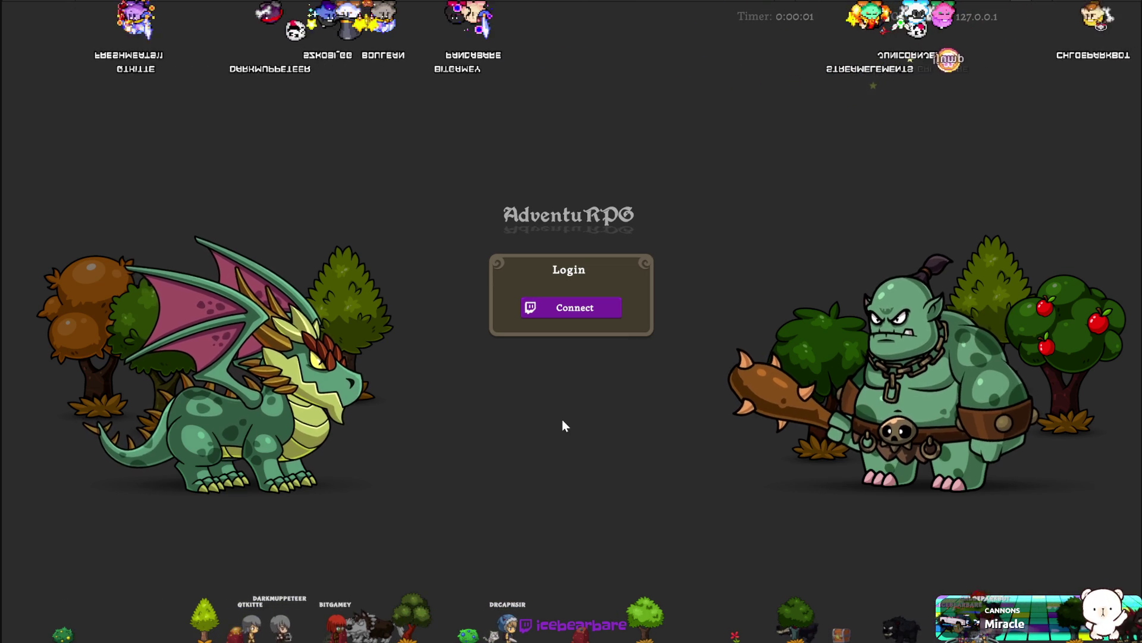
Start the Twitch login from the AdventuRPG Login panel's Connect button.
left_click(598, 308)
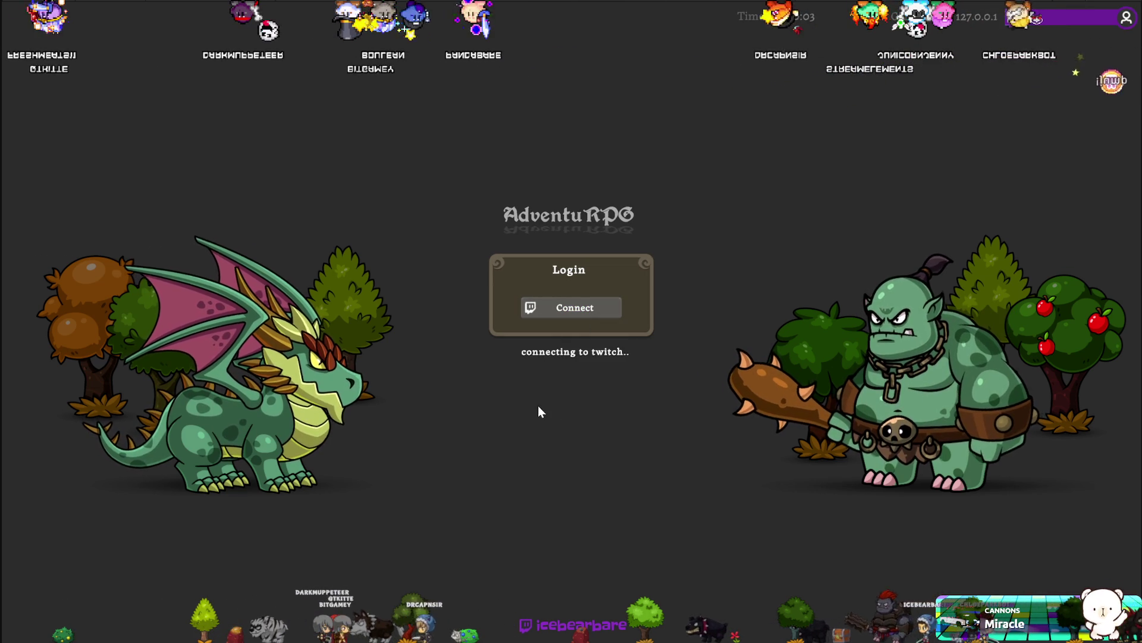